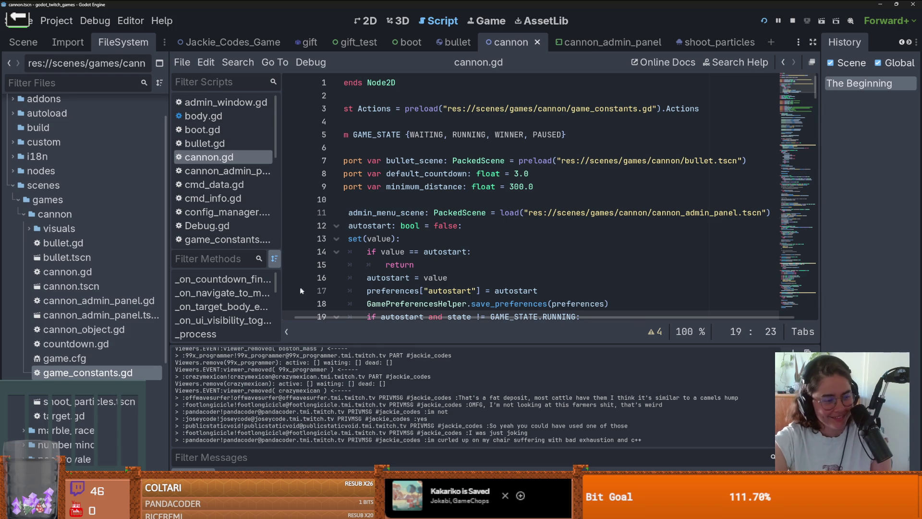
Step: Save cannon.gd from the autostart, line 10 and admin_menu_scene lines
{"action": "left_click", "coordinate": [458, 225]}
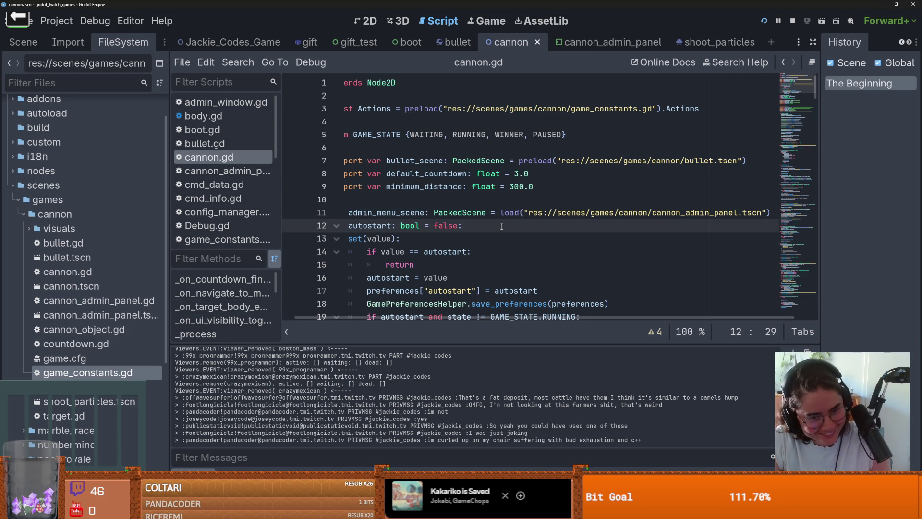
{"action": "key", "text": "ctrl+s"}
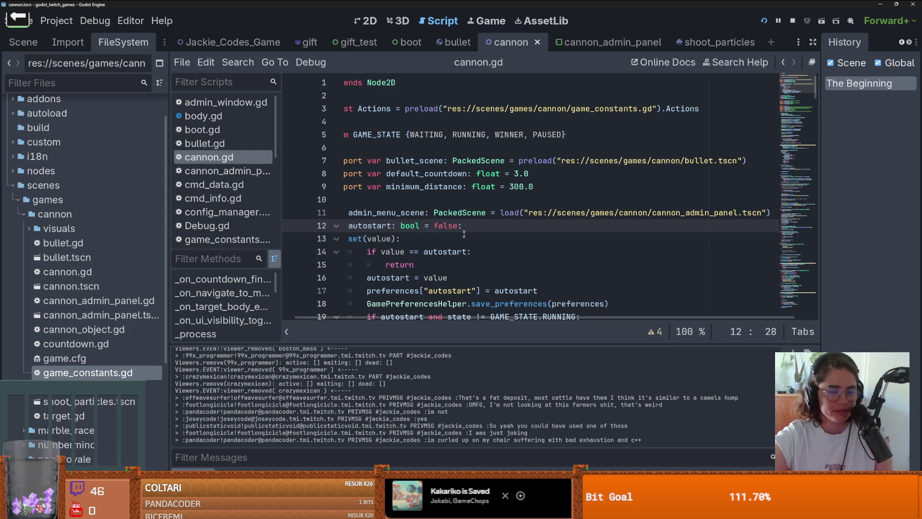
{"action": "left_click", "coordinate": [464, 199]}
{"action": "key", "text": "ctrl+s"}
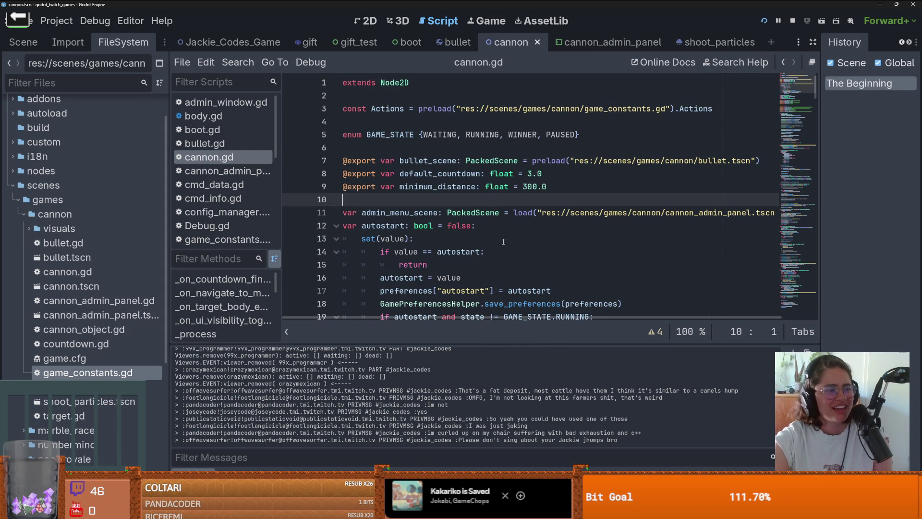
{"action": "mouse_move", "coordinate": [527, 210]}
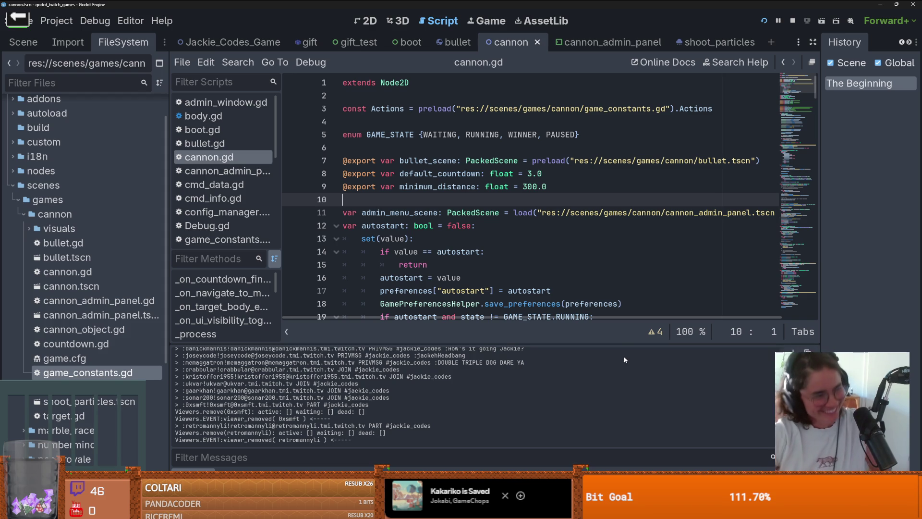
{"action": "left_click", "coordinate": [484, 276]}
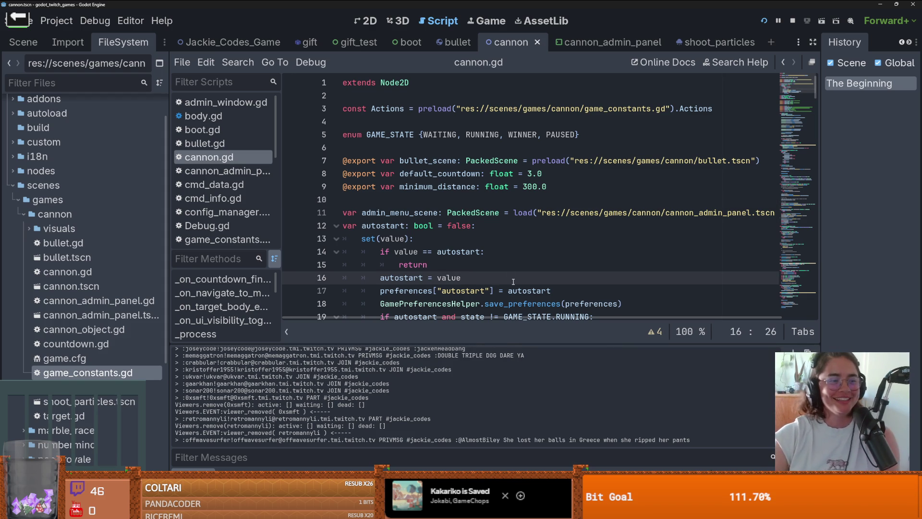
{"action": "left_click", "coordinate": [495, 212]}
{"action": "key", "text": "ctrl+s"}
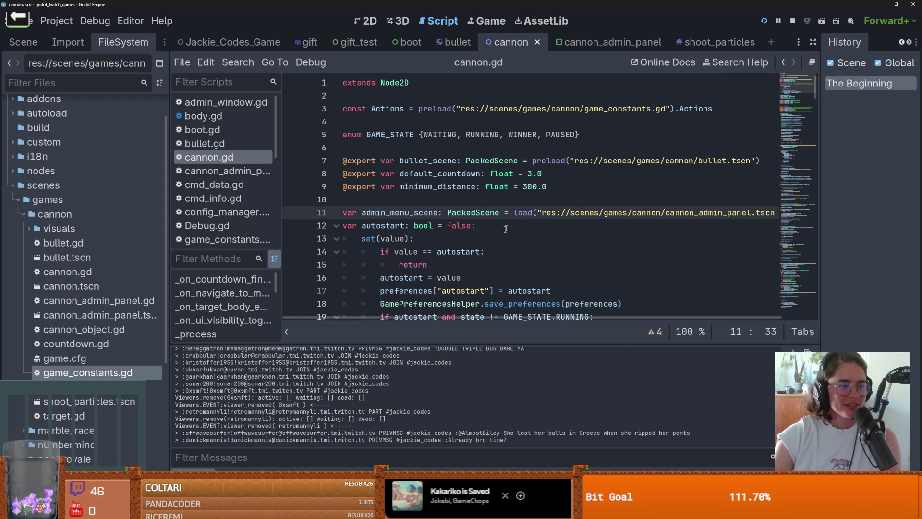
{"action": "scroll", "coordinate": [511, 240], "scroll_direction": "down", "scroll_amount": 3}
{"action": "scroll", "coordinate": [511, 247], "scroll_direction": "up", "scroll_amount": 3}
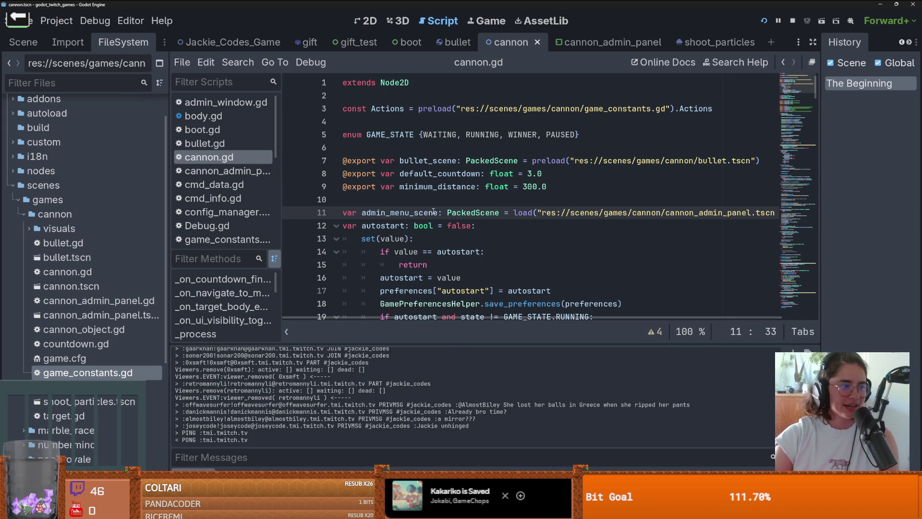
Step: Save cannon.gd again from the minimum_distance float export on line 9
{"action": "left_click", "coordinate": [481, 187]}
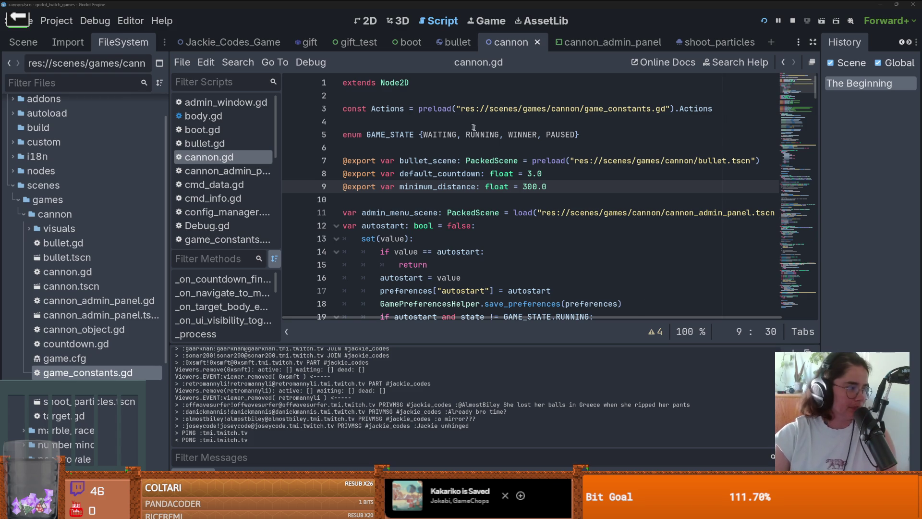
{"action": "left_click", "coordinate": [493, 186]}
{"action": "key", "text": "ctrl+s"}
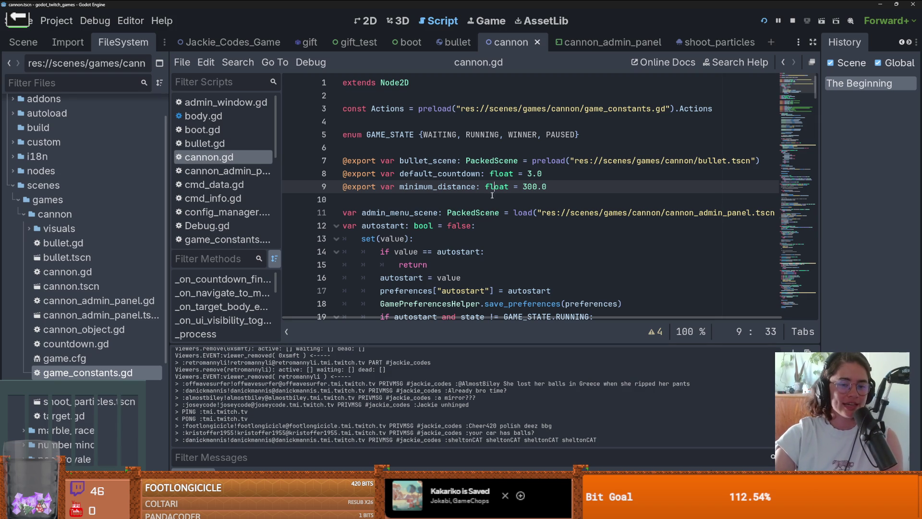
{"action": "left_click", "coordinate": [448, 211]}
{"action": "left_click", "coordinate": [437, 186]}
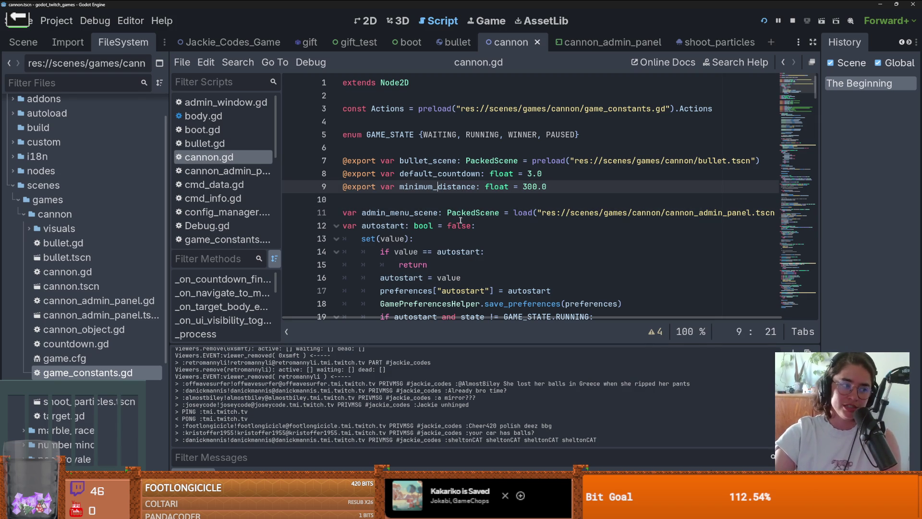
{"action": "key", "text": "ctrl+s"}
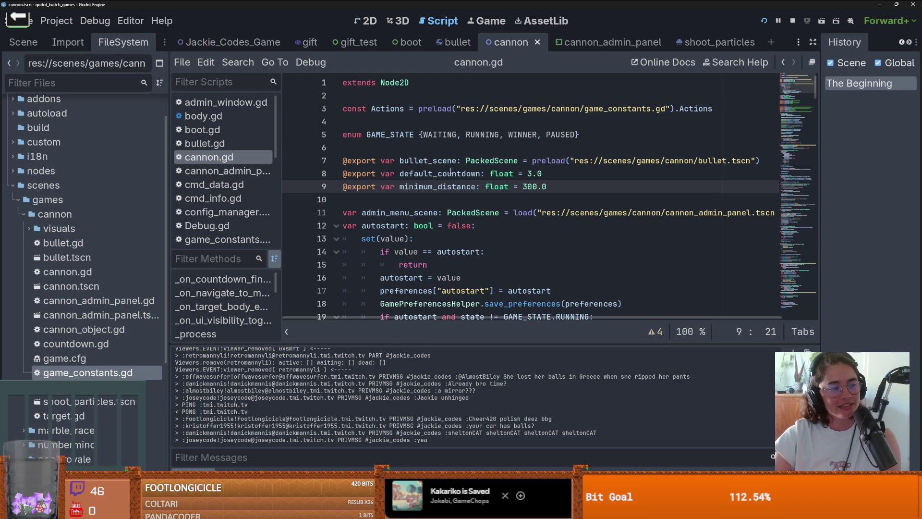
{"action": "scroll", "coordinate": [464, 174], "scroll_direction": "down", "scroll_amount": 1}
{"action": "scroll", "coordinate": [464, 174], "scroll_direction": "down", "scroll_amount": 1}
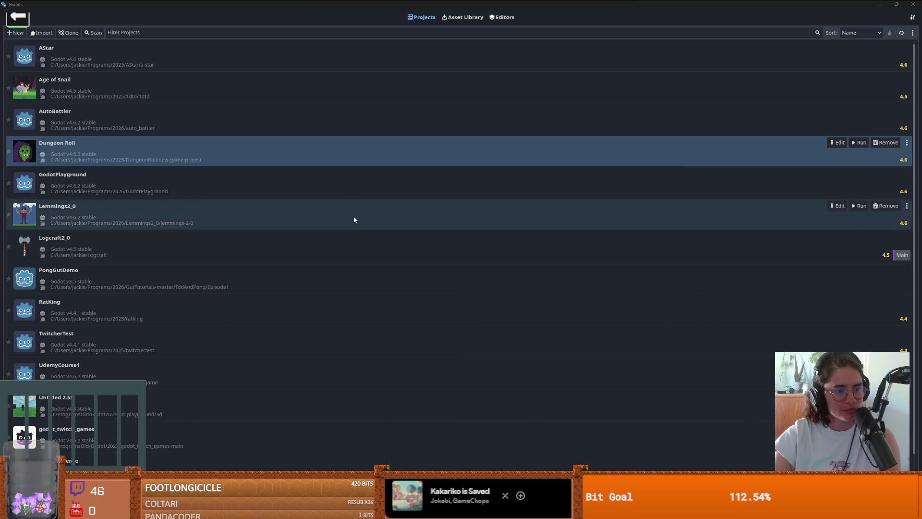
Step: Open the Lemmings2_0 project in the editor and dismiss the Setup Twitcher window
{"action": "left_click", "coordinate": [838, 206]}
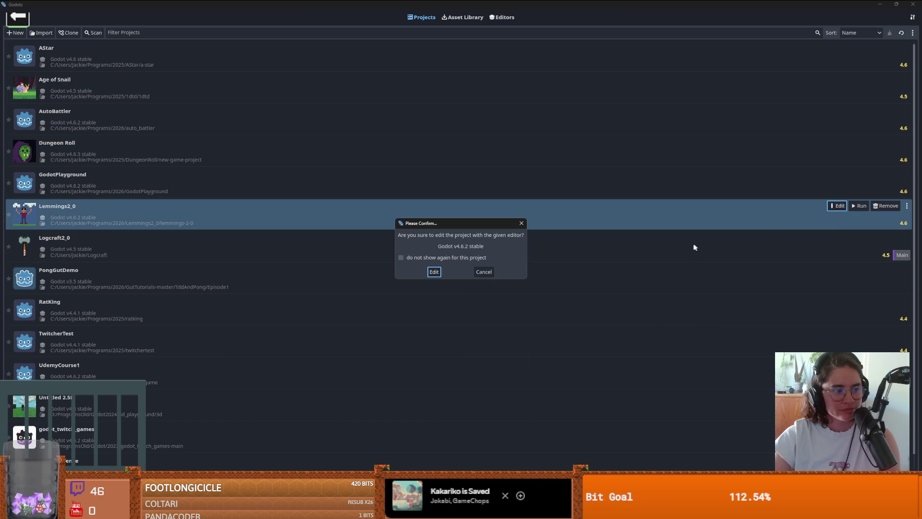
{"action": "left_click", "coordinate": [433, 272]}
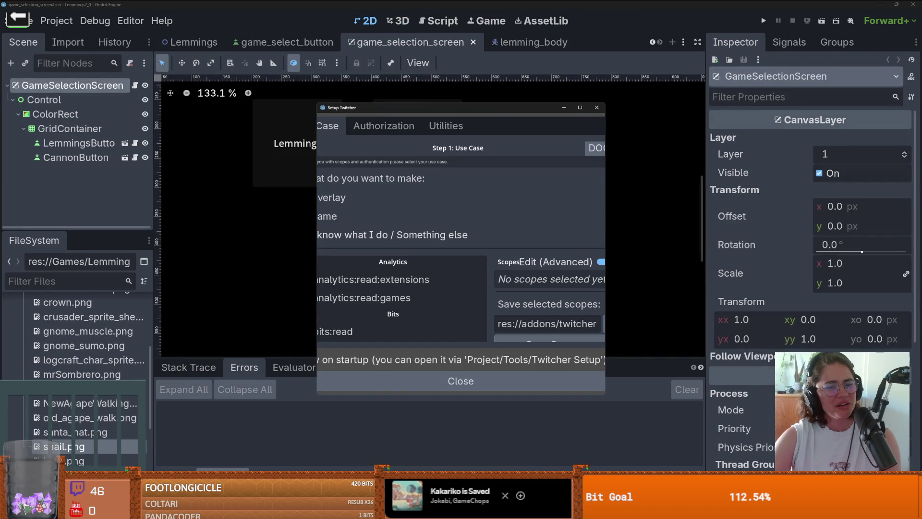
{"action": "left_click", "coordinate": [596, 108]}
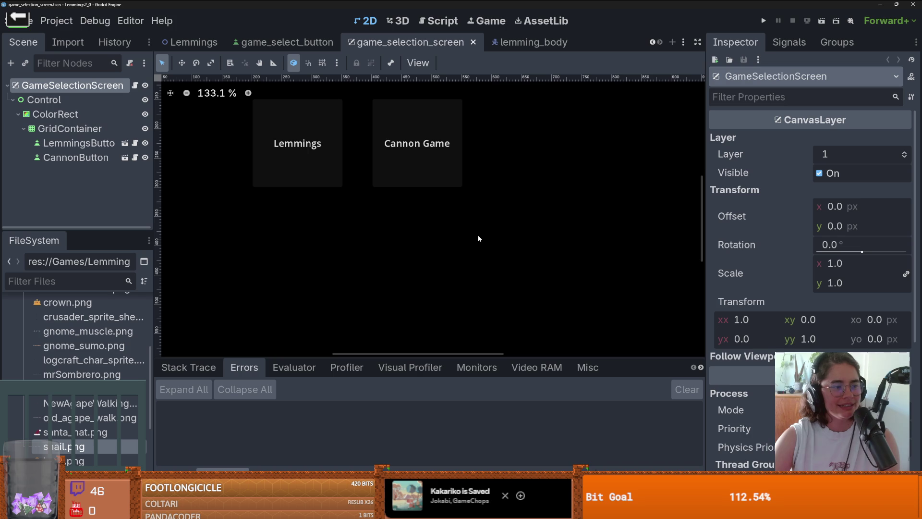
{"action": "scroll", "coordinate": [463, 226], "scroll_direction": "down", "scroll_amount": 5}
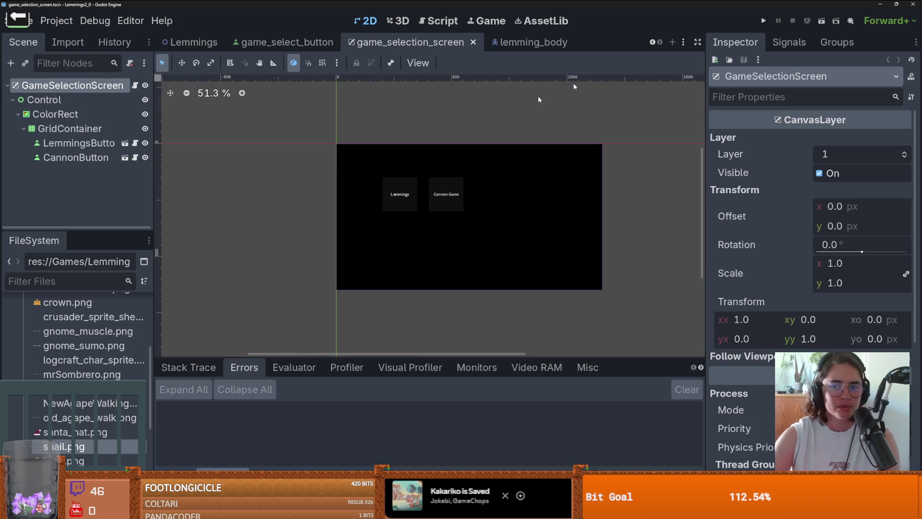
Step: Test-run Lemmings2_0, play the Lemmings level in an enlarged window, then stop it
{"action": "left_click", "coordinate": [762, 23]}
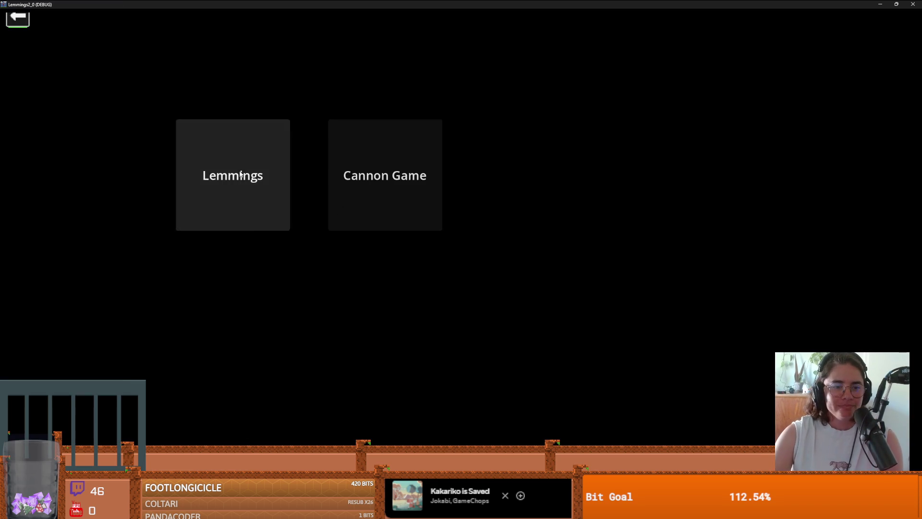
{"action": "left_click", "coordinate": [417, 171]}
{"action": "key", "text": "F11"}
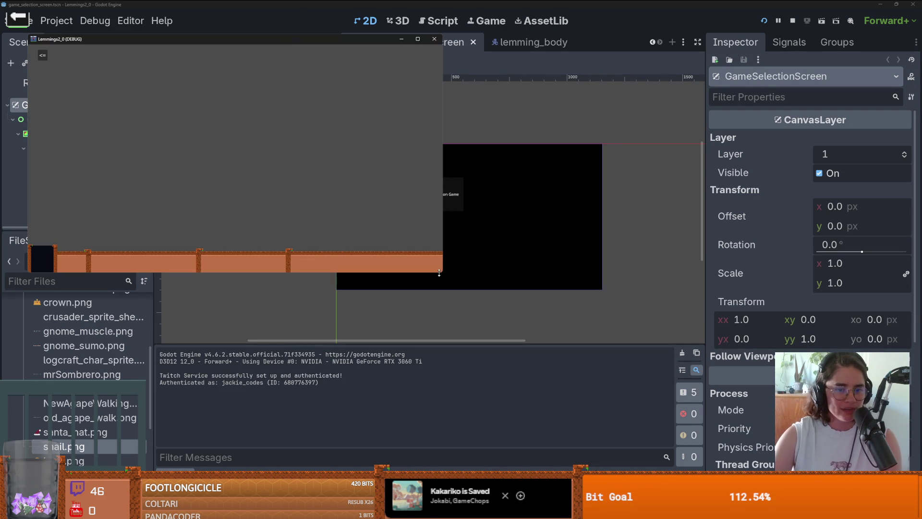
{"action": "left_click_drag", "start_coordinate": [444, 273], "coordinate": [736, 431]}
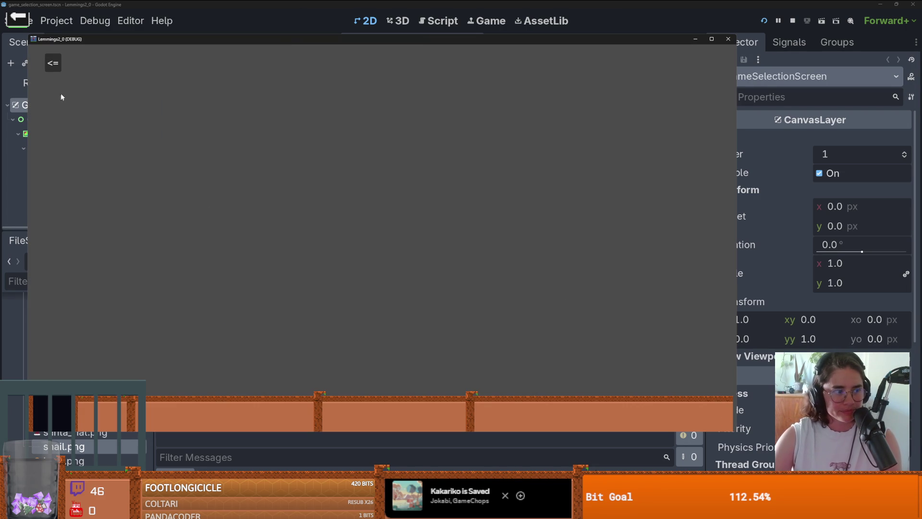
{"action": "left_click", "coordinate": [62, 67]}
{"action": "left_click", "coordinate": [201, 167]}
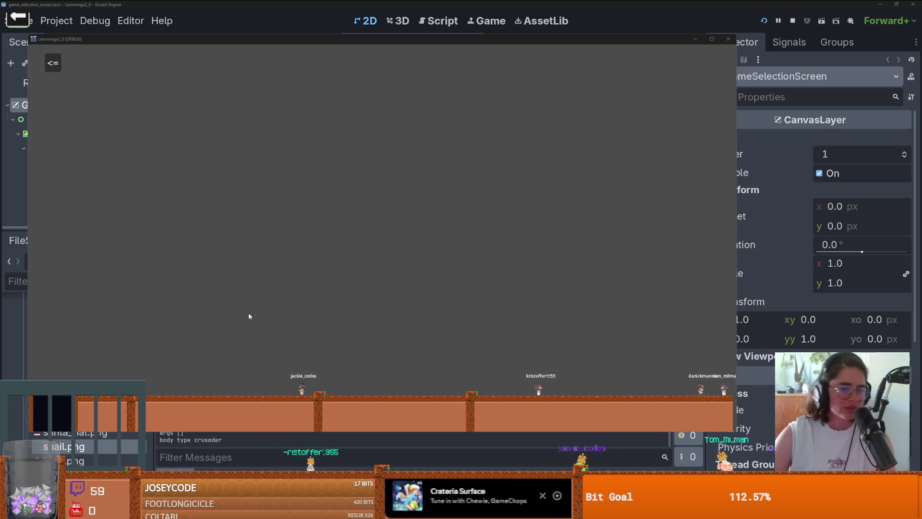
{"action": "left_click", "coordinate": [792, 20]}
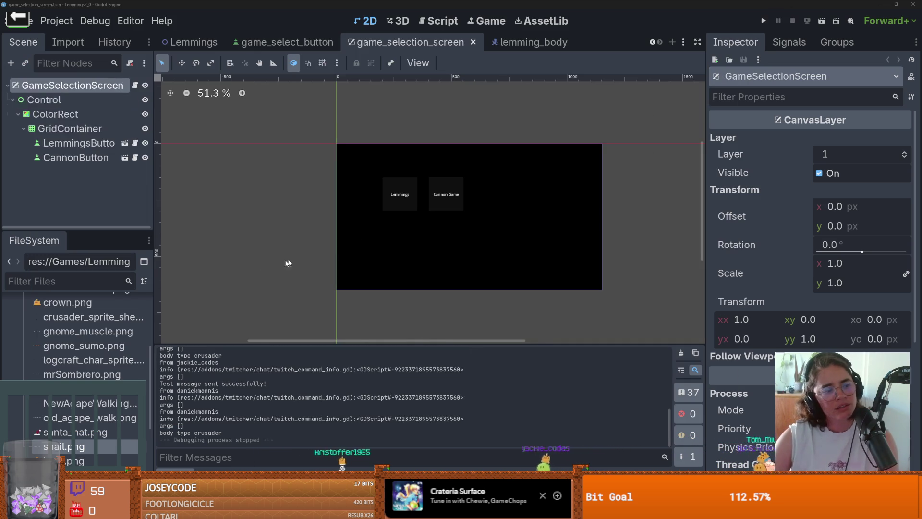
Step: Select the Cannon Game button and resize the Scene and FileSystem docks
{"action": "scroll", "coordinate": [397, 249], "scroll_direction": "down", "scroll_amount": 1}
{"action": "left_click", "coordinate": [436, 200]}
{"action": "scroll", "coordinate": [437, 200], "scroll_direction": "up", "scroll_amount": 3}
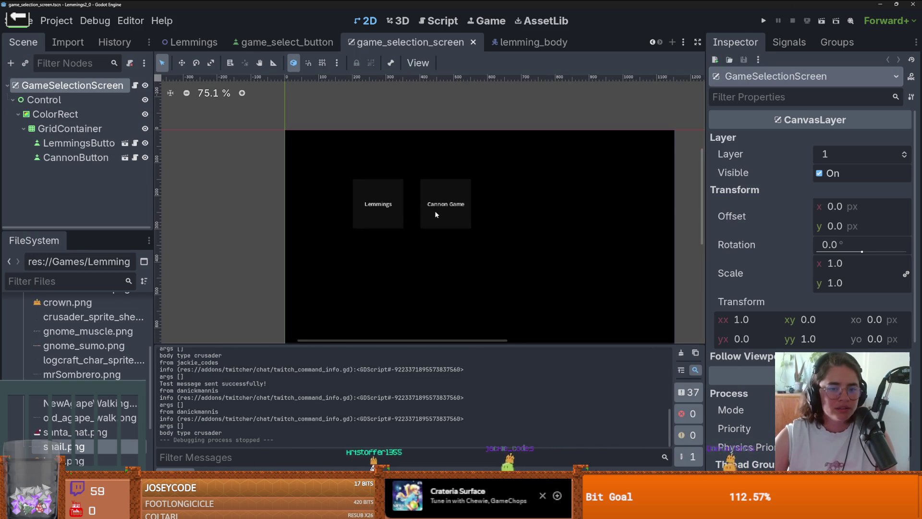
{"action": "mouse_move", "coordinate": [92, 232]}
{"action": "left_mouse_down"}
{"action": "mouse_move", "coordinate": [96, 263]}
{"action": "mouse_move", "coordinate": [104, 198]}
{"action": "left_mouse_up"}
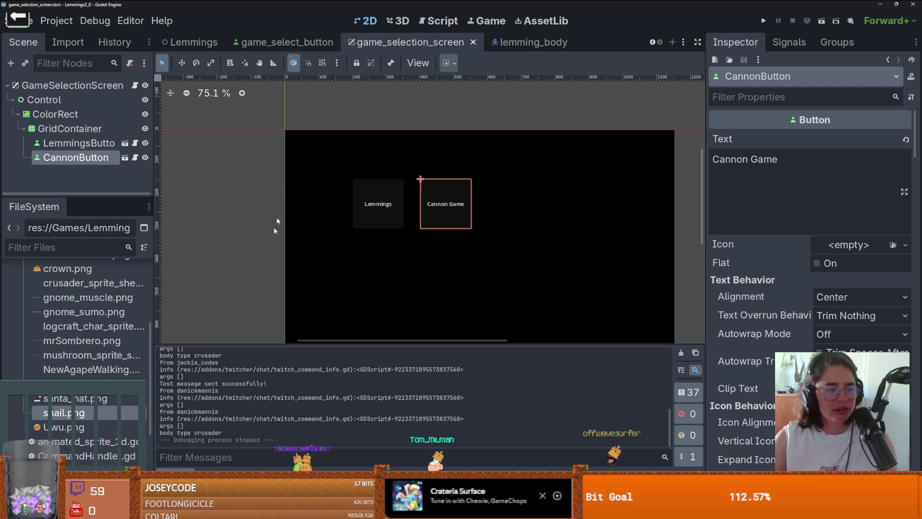
{"action": "scroll", "coordinate": [454, 263], "scroll_direction": "down", "scroll_amount": 2}
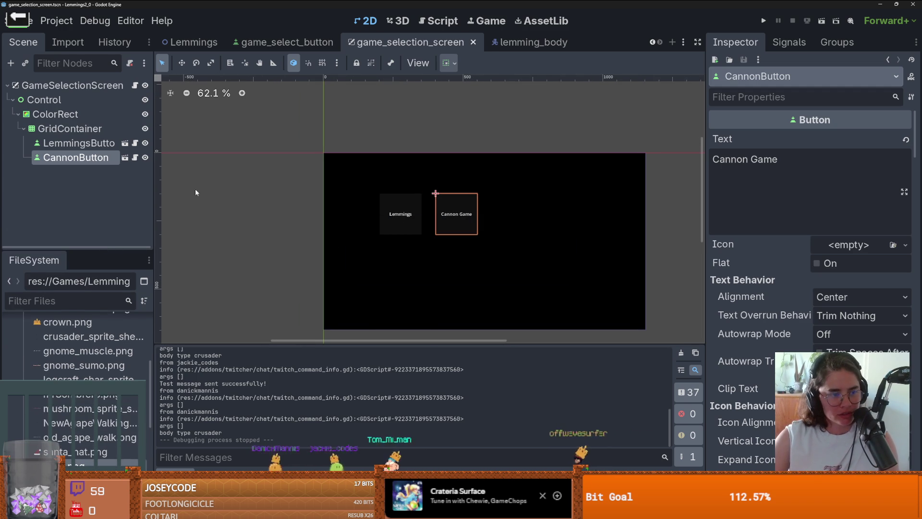
{"action": "left_click_drag", "start_coordinate": [158, 186], "coordinate": [173, 197]}
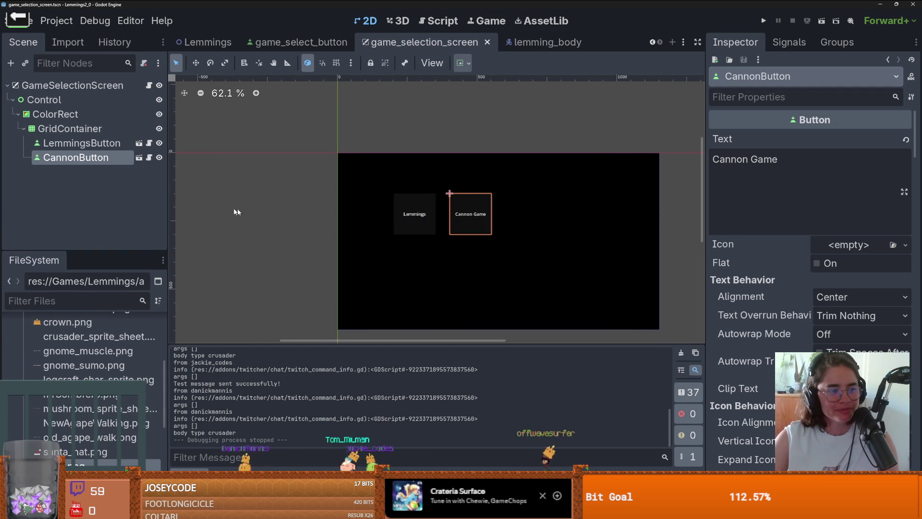
{"action": "scroll", "coordinate": [346, 263], "scroll_direction": "up", "scroll_amount": 3}
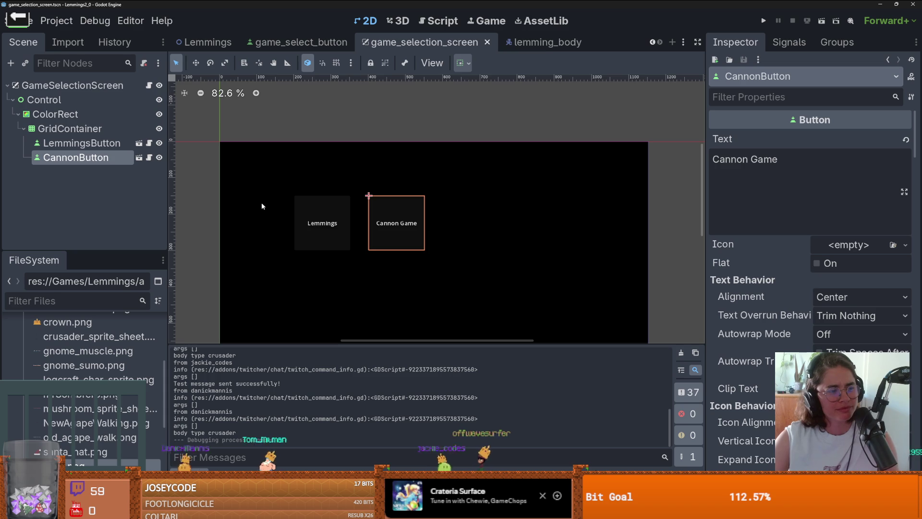
{"action": "scroll", "coordinate": [352, 215], "scroll_direction": "up", "scroll_amount": 2}
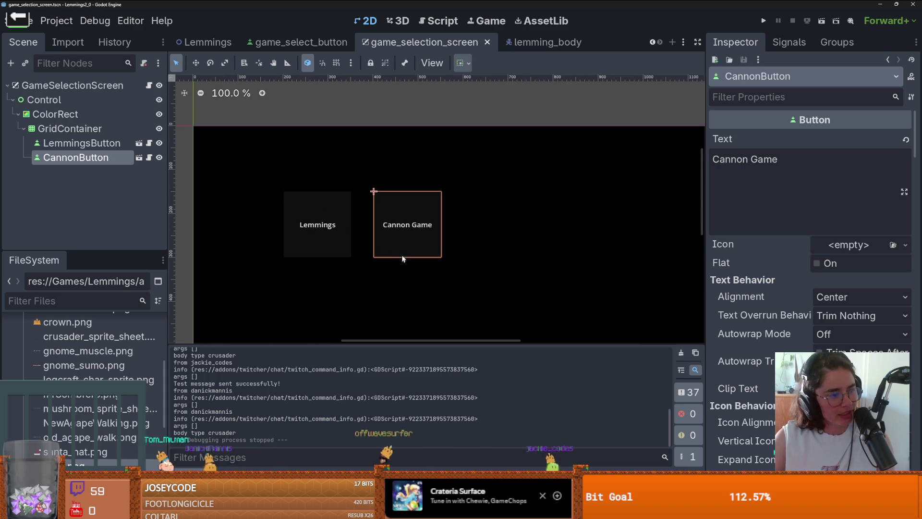
{"action": "scroll", "coordinate": [402, 259], "scroll_direction": "up", "scroll_amount": 2}
Step: Recentre the Lemmings and Cannon Game buttons, save the scene, and enlarge the file list
{"action": "left_click_drag", "start_coordinate": [390, 231], "coordinate": [406, 224]}
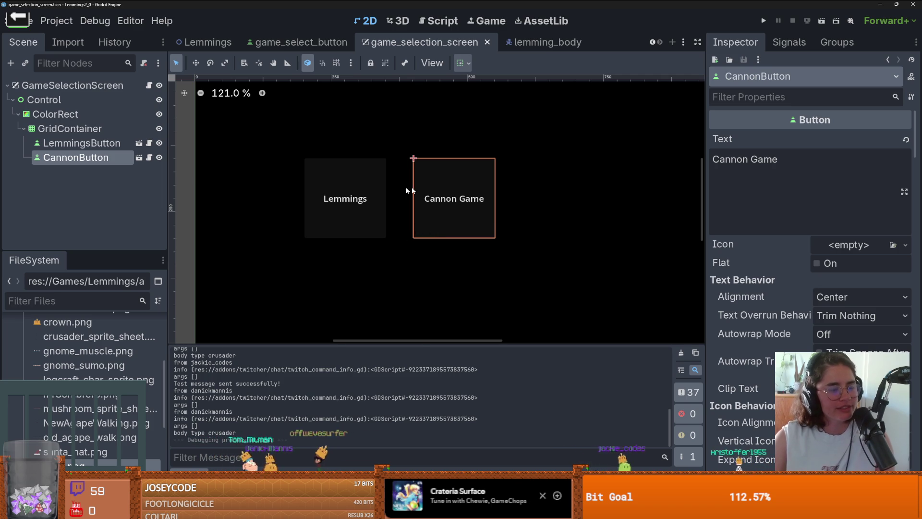
{"action": "scroll", "coordinate": [418, 212], "scroll_direction": "up", "scroll_amount": 1}
{"action": "scroll", "coordinate": [419, 217], "scroll_direction": "up", "scroll_amount": 1}
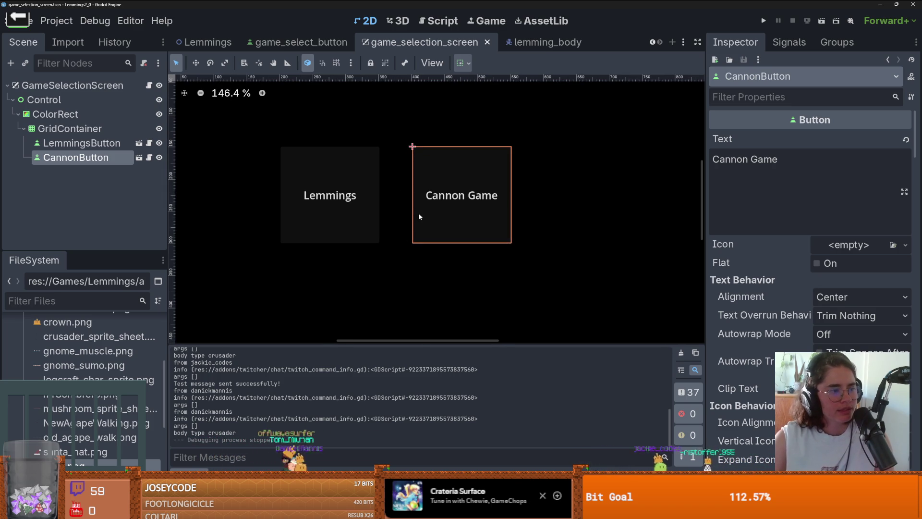
{"action": "left_click_drag", "start_coordinate": [439, 234], "coordinate": [488, 236]}
{"action": "key", "text": "ctrl+s"}
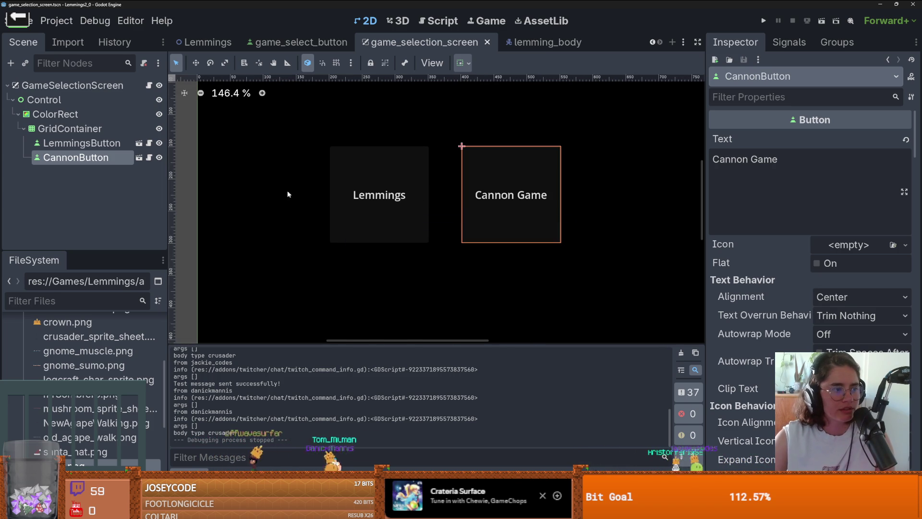
{"action": "scroll", "coordinate": [438, 227], "scroll_direction": "down", "scroll_amount": 4}
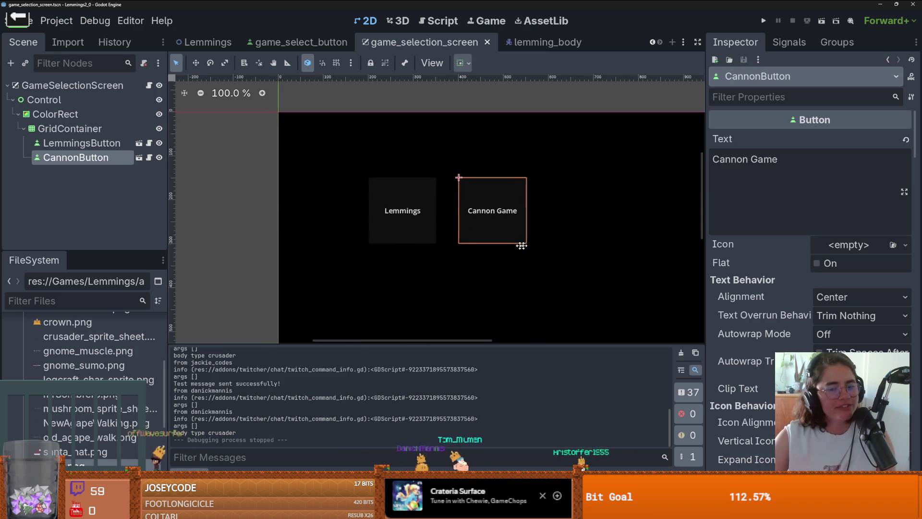
{"action": "key", "text": "ctrl+s"}
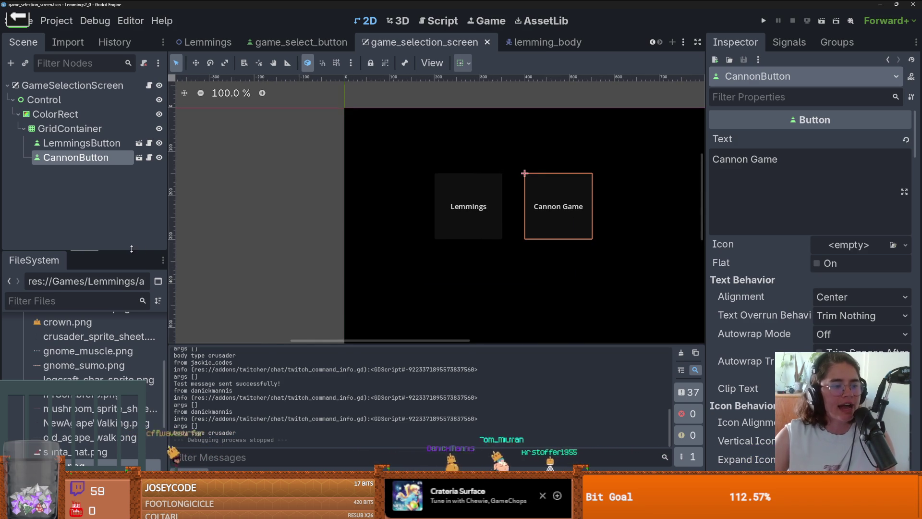
{"action": "left_click_drag", "start_coordinate": [134, 248], "coordinate": [134, 167]}
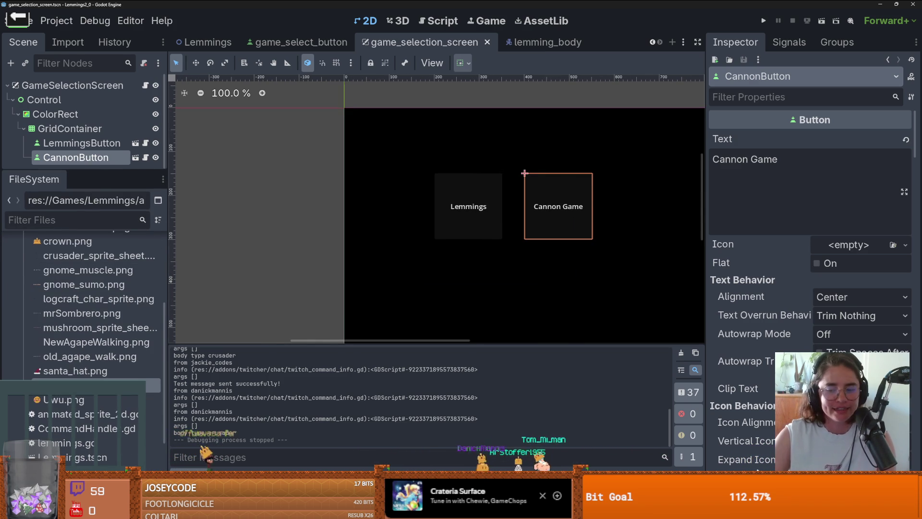
{"action": "mouse_move", "coordinate": [749, 451]}
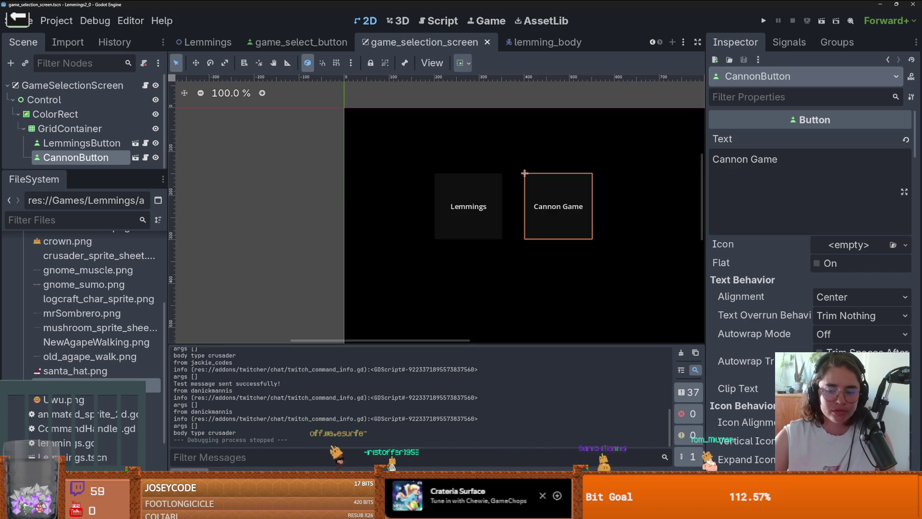
Step: Enlarge the project file list further and collapse the Lemmings folder
{"action": "key", "text": "alt+Tab"}
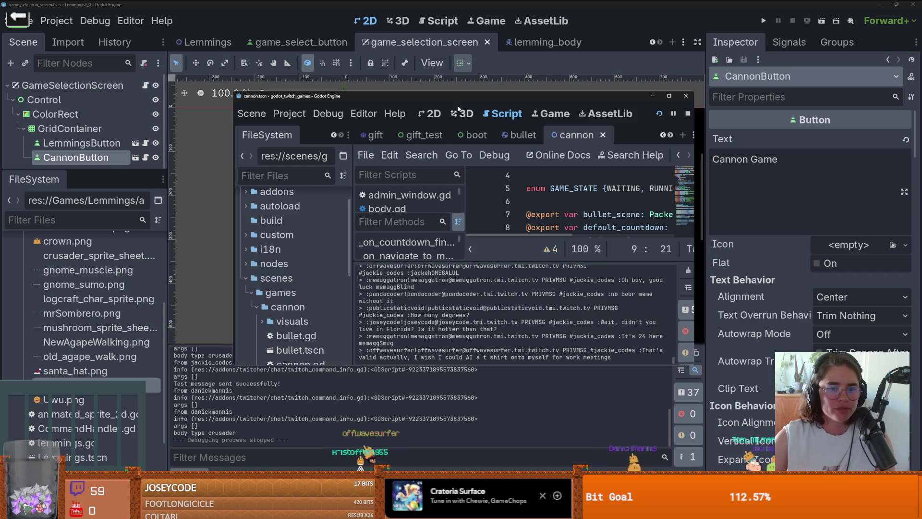
{"action": "key", "text": "alt+Tab"}
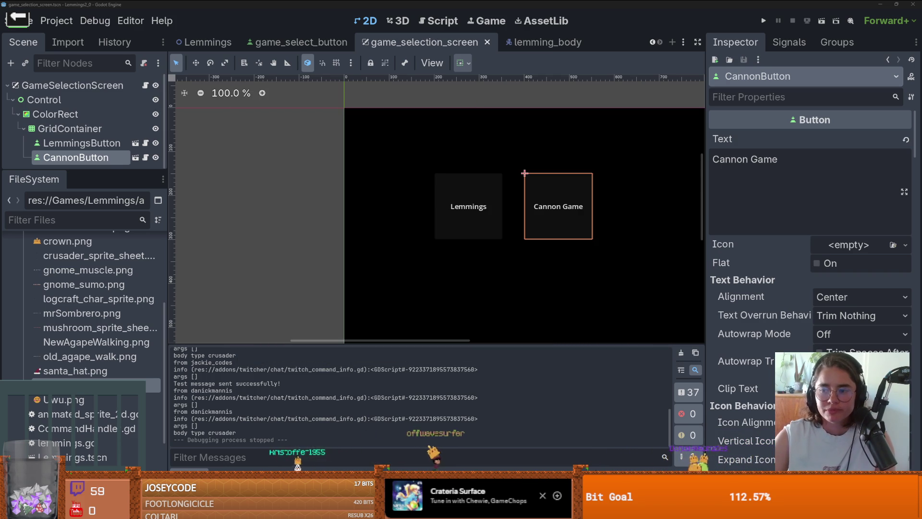
{"action": "left_click_drag", "start_coordinate": [110, 169], "coordinate": [110, 92]}
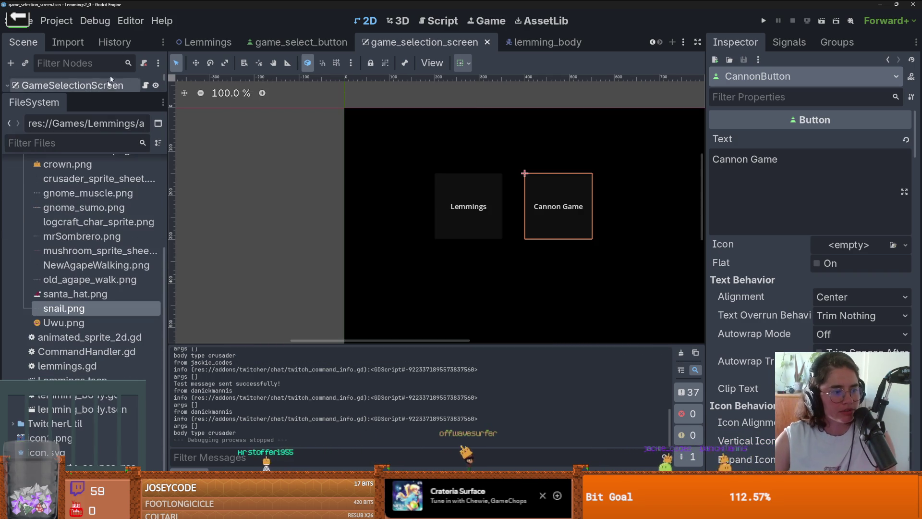
{"action": "left_click", "coordinate": [18, 237]}
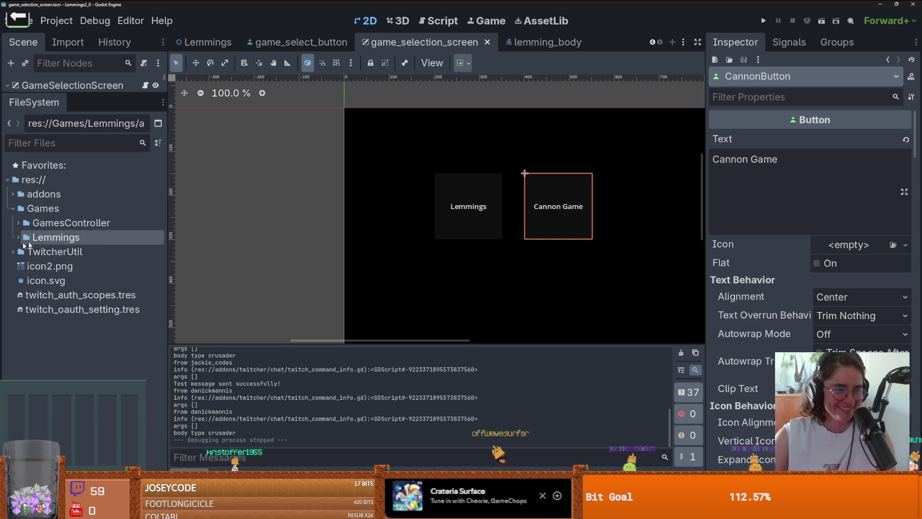
Step: Open the Games folder in the file browser, closing an accidentally opened terminal
{"action": "right_click", "coordinate": [40, 208]}
{"action": "left_click", "coordinate": [96, 394]}
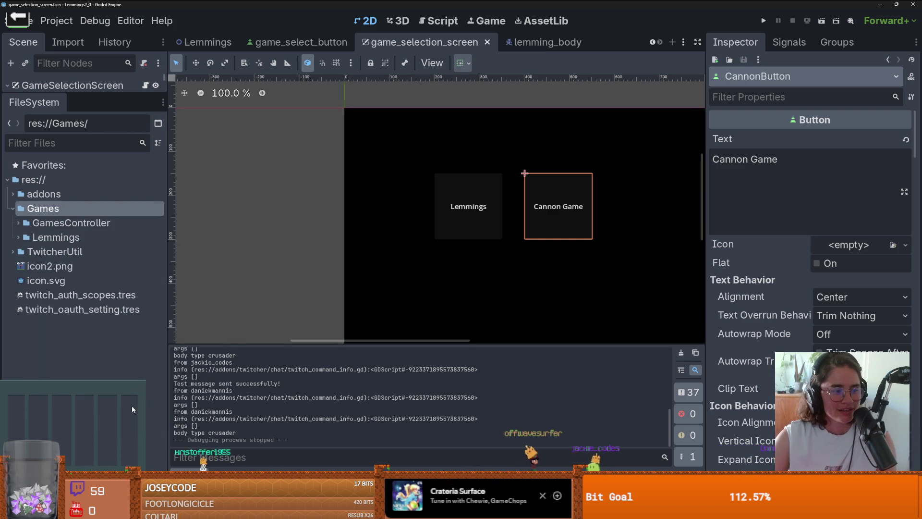
{"action": "left_click", "coordinate": [458, 71]}
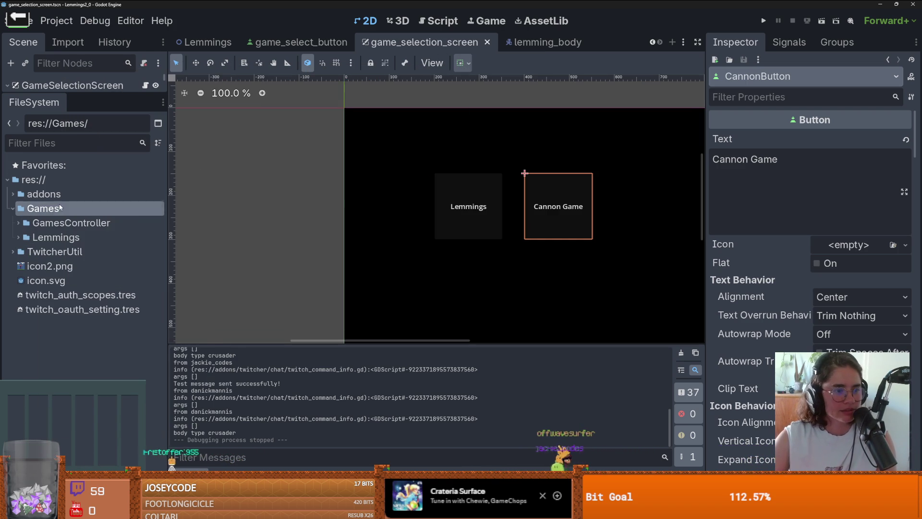
{"action": "right_click", "coordinate": [59, 206]}
{"action": "left_click", "coordinate": [348, 265]}
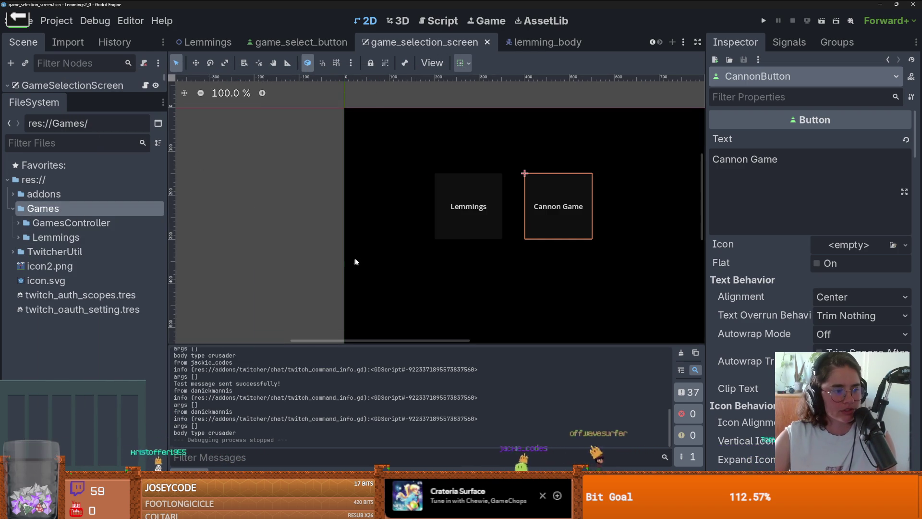
{"action": "key", "text": "super+Down"}
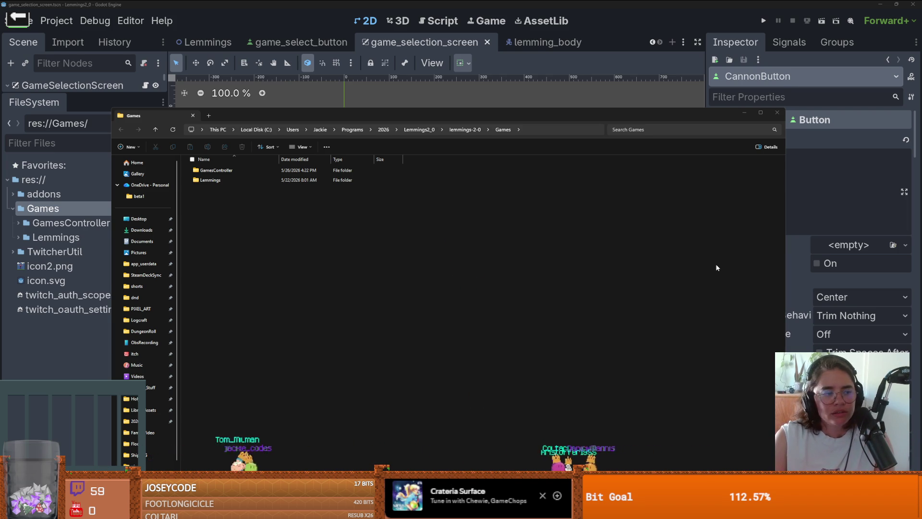
Step: Paste the copied cannon folder into the project's Games folder and close the file browser
{"action": "key", "text": "alt+Tab"}
{"action": "key", "text": "ctrl+w"}
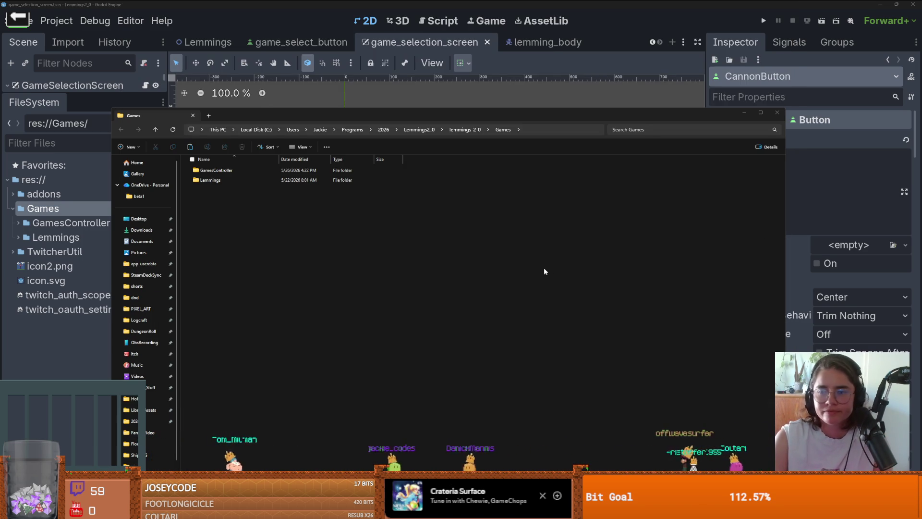
{"action": "key", "text": "ctrl+v"}
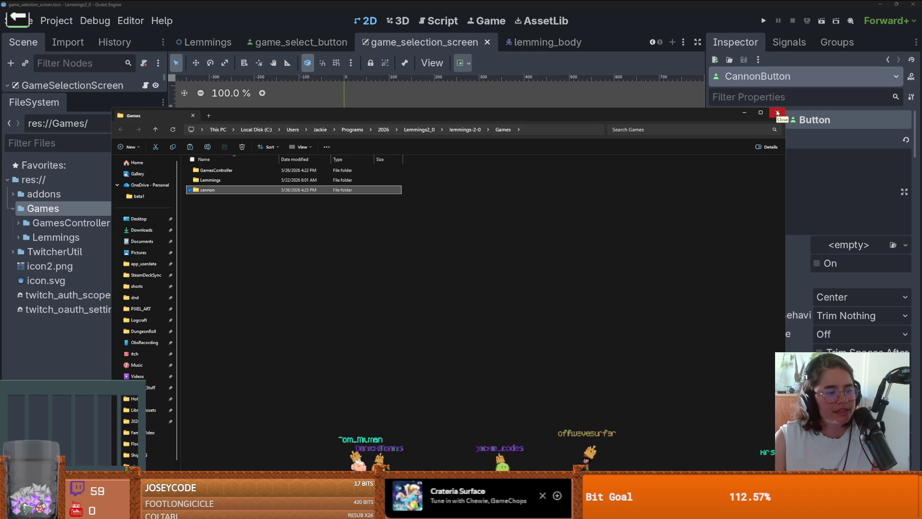
{"action": "left_click", "coordinate": [778, 113]}
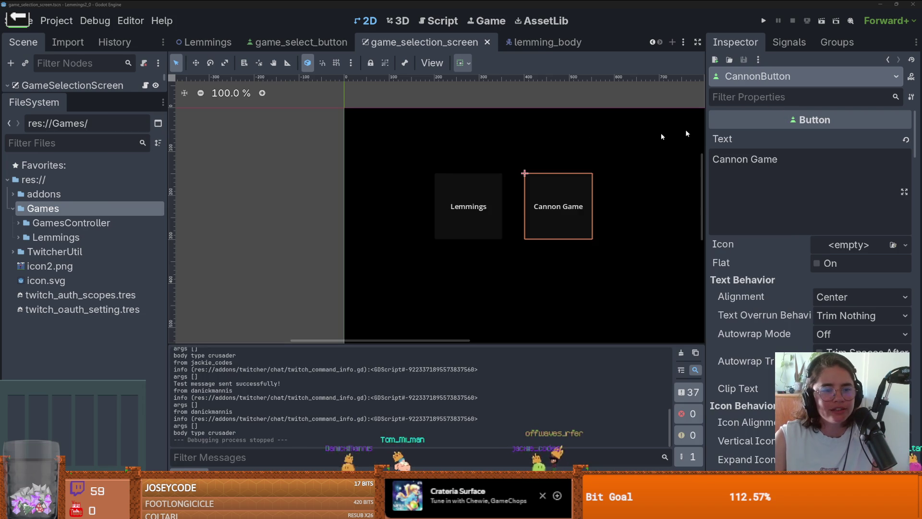
Step: Browse the new cannon folder and open shoot_particles.tscn, dismissing its missing-dependency error
{"action": "left_click", "coordinate": [85, 222]}
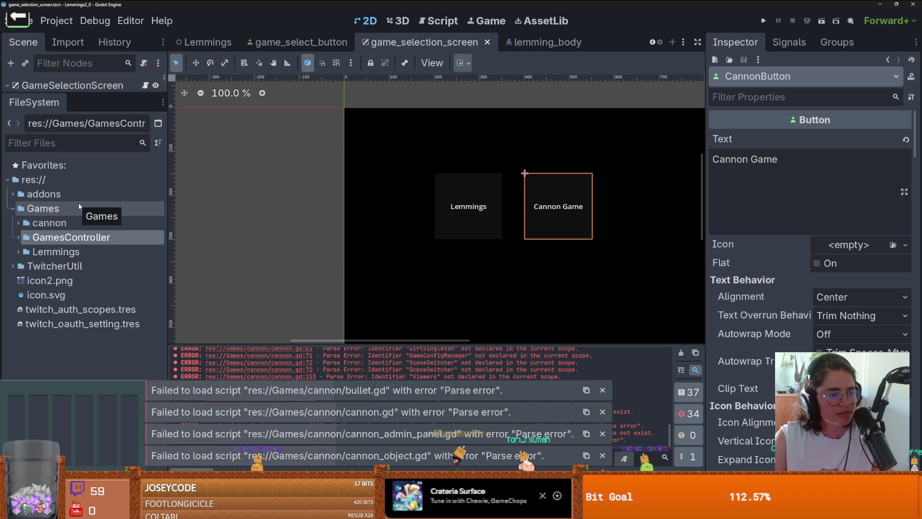
{"action": "left_click", "coordinate": [117, 250]}
{"action": "left_click", "coordinate": [19, 222]}
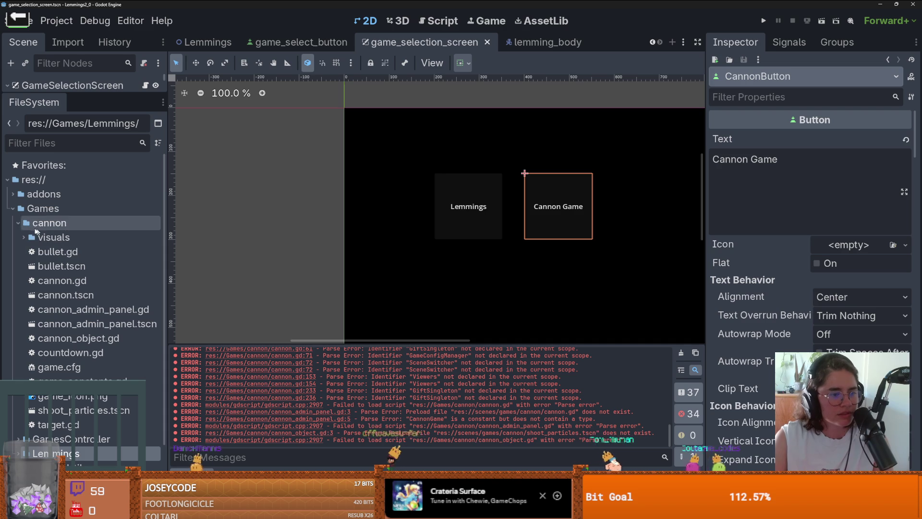
{"action": "left_click", "coordinate": [66, 397]}
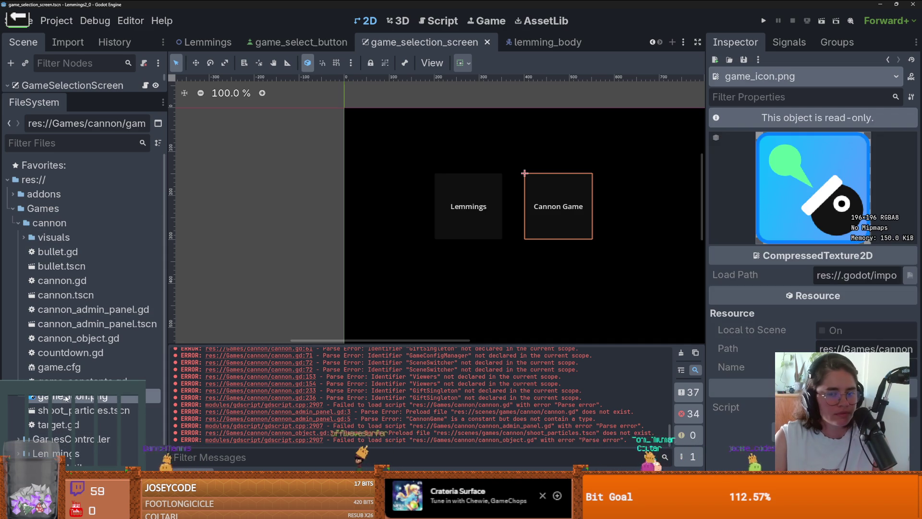
{"action": "double_click", "coordinate": [80, 410]}
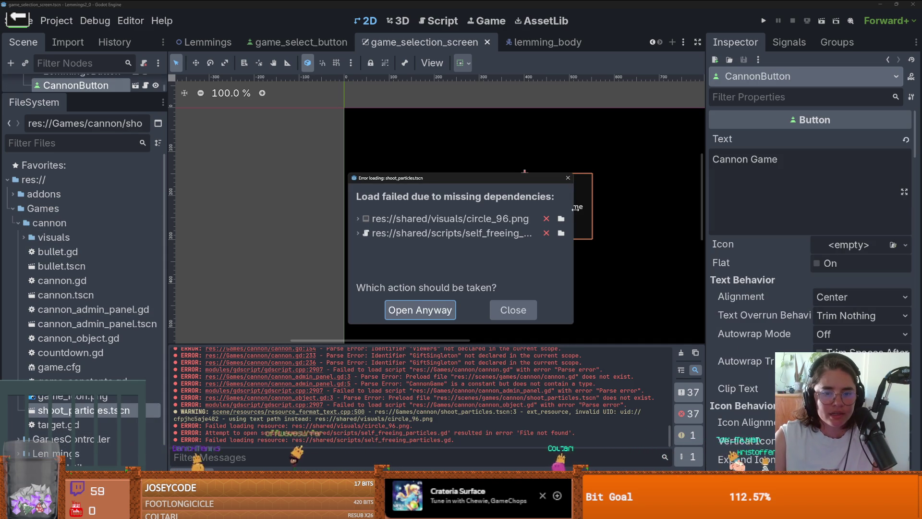
{"action": "left_click_drag", "start_coordinate": [659, 213], "coordinate": [681, 213]}
{"action": "left_click", "coordinate": [677, 179]}
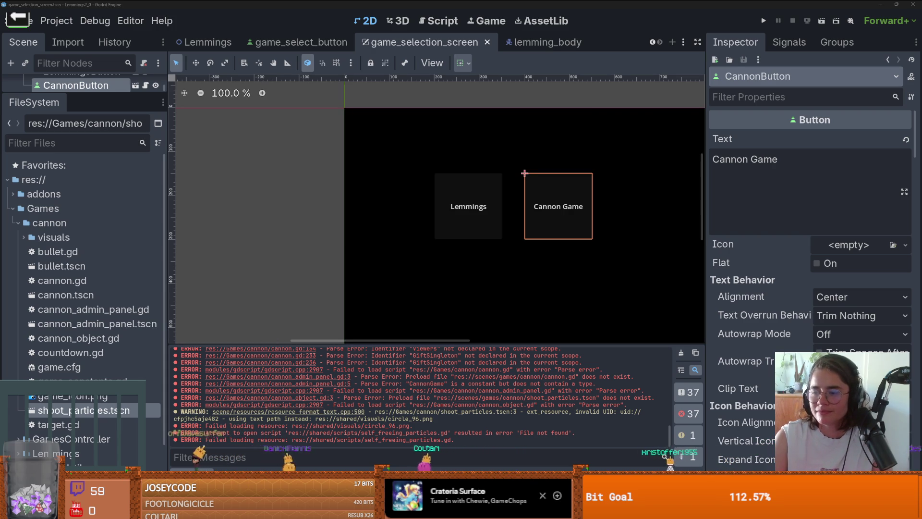
{"action": "left_click", "coordinate": [29, 180]}
{"action": "right_click", "coordinate": [28, 179]}
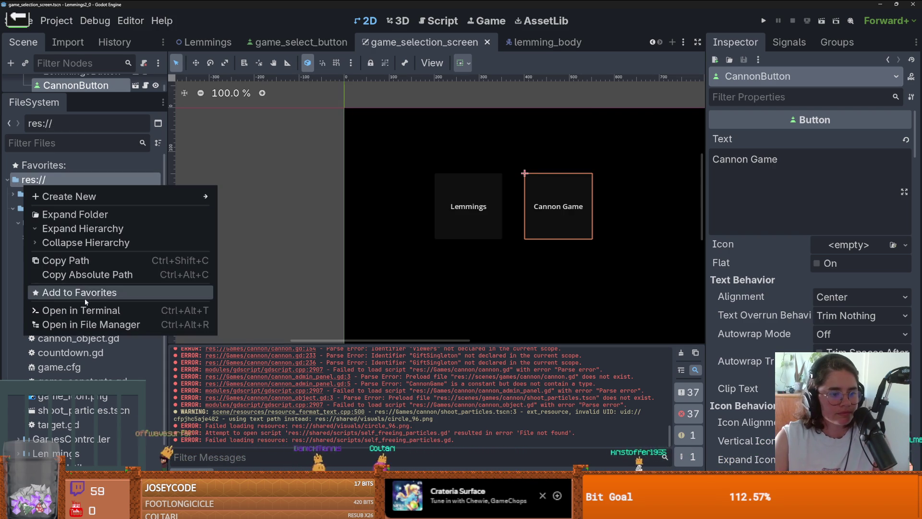
Step: Open the lemmings-2-0 project root in the file browser and reposition its window
{"action": "left_click", "coordinate": [103, 319]}
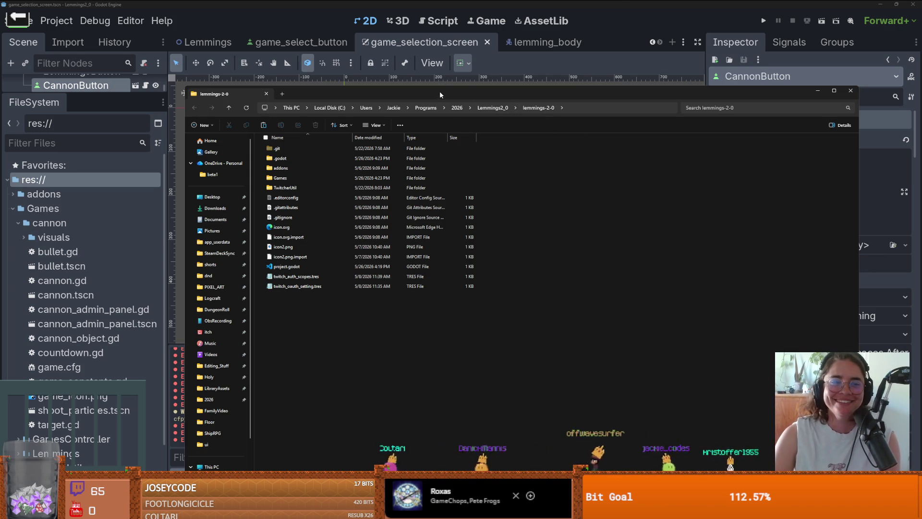
{"action": "left_click_drag", "start_coordinate": [439, 91], "coordinate": [431, 55]}
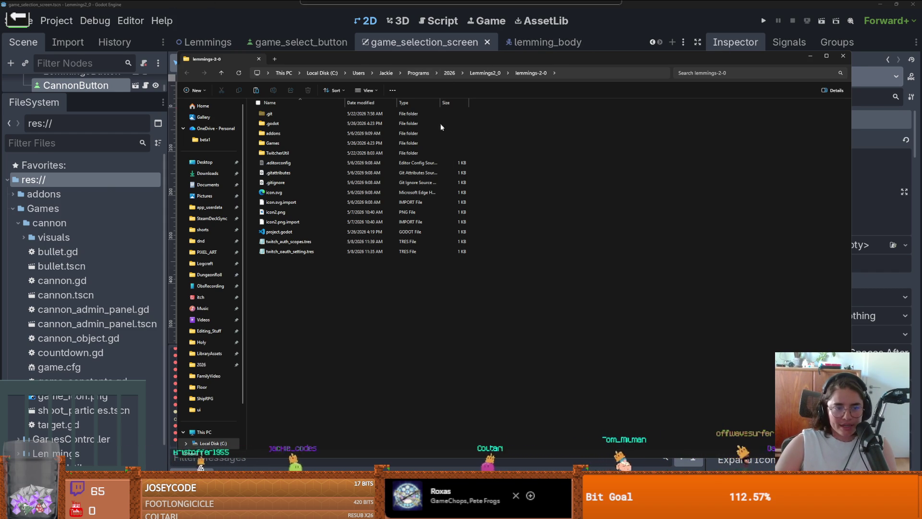
{"action": "left_click_drag", "start_coordinate": [394, 65], "coordinate": [405, 125]}
{"action": "left_click", "coordinate": [43, 208]}
Step: Paste the copied shared folder into the project's Games folder on disk, then return to Godot
{"action": "scroll", "coordinate": [412, 225], "scroll_direction": "down", "scroll_amount": 2}
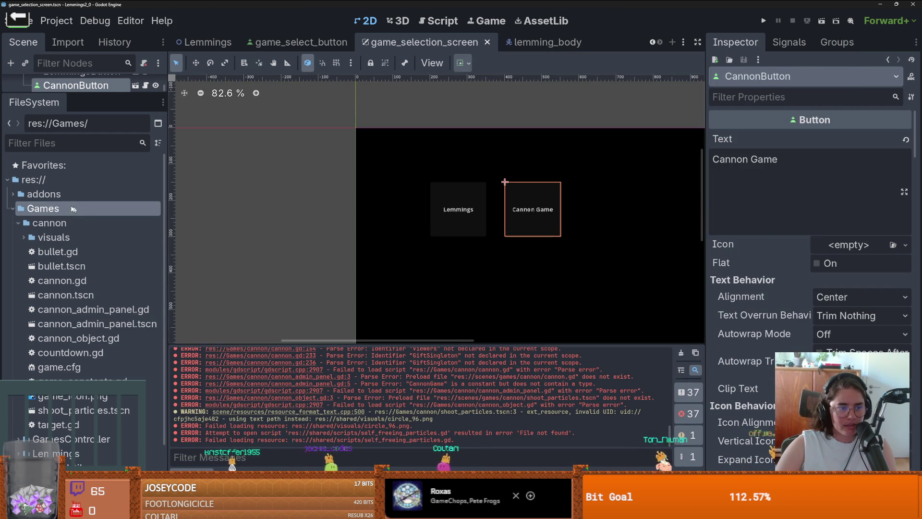
{"action": "left_click", "coordinate": [14, 209]}
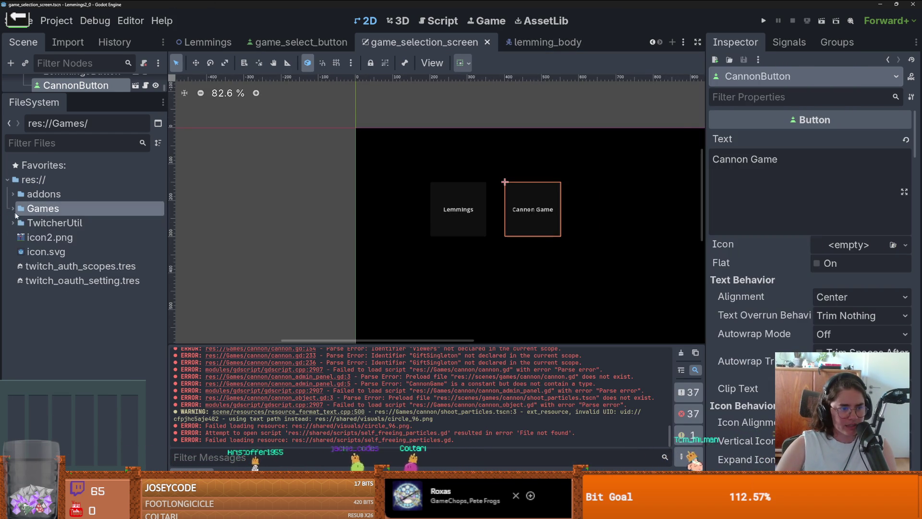
{"action": "right_click", "coordinate": [27, 181]}
{"action": "left_click", "coordinate": [72, 320]}
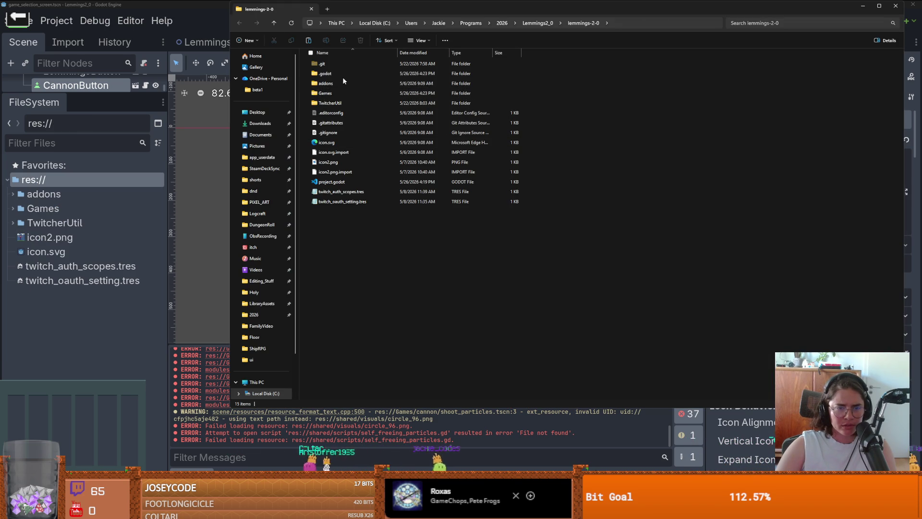
{"action": "double_click", "coordinate": [384, 93]}
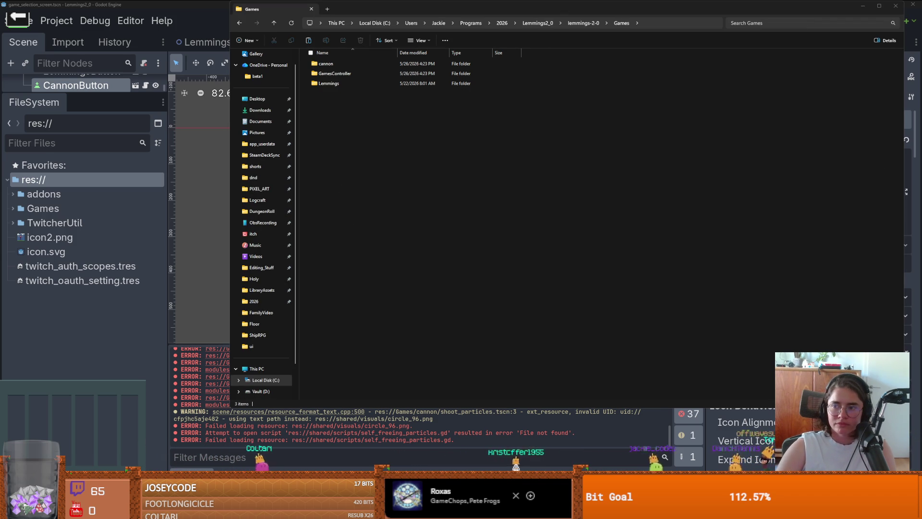
{"action": "key", "text": "ctrl+v"}
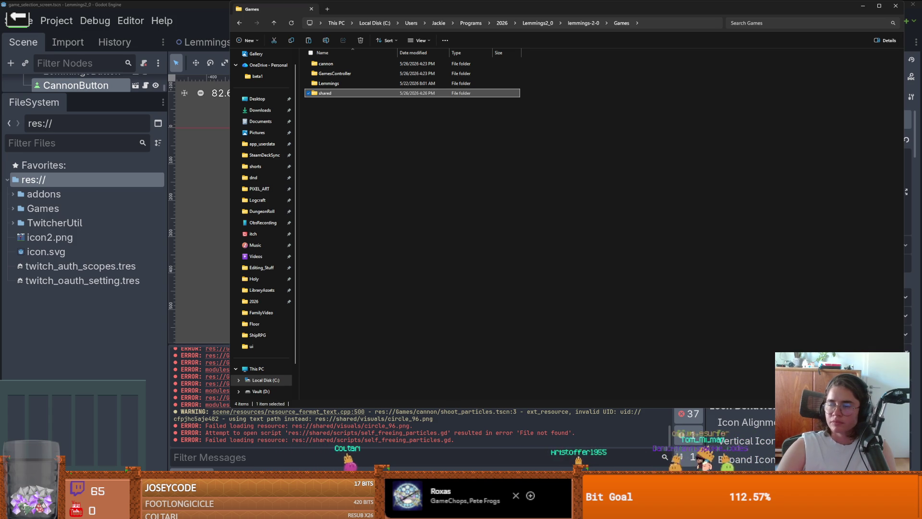
{"action": "key", "text": "alt+Tab"}
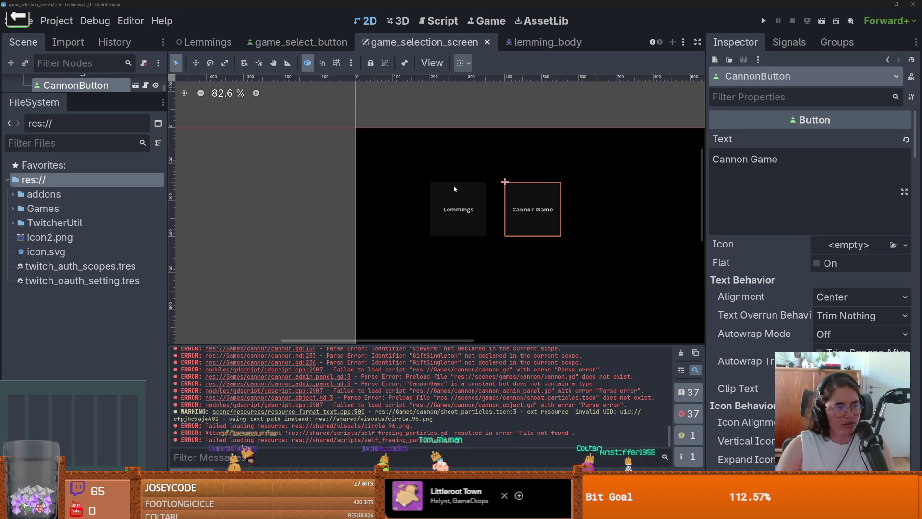
Step: Open cannon.tscn and remap its missing target.gd to res://Games/cannon/target.gd
{"action": "scroll", "coordinate": [537, 187], "scroll_direction": "down", "scroll_amount": 1}
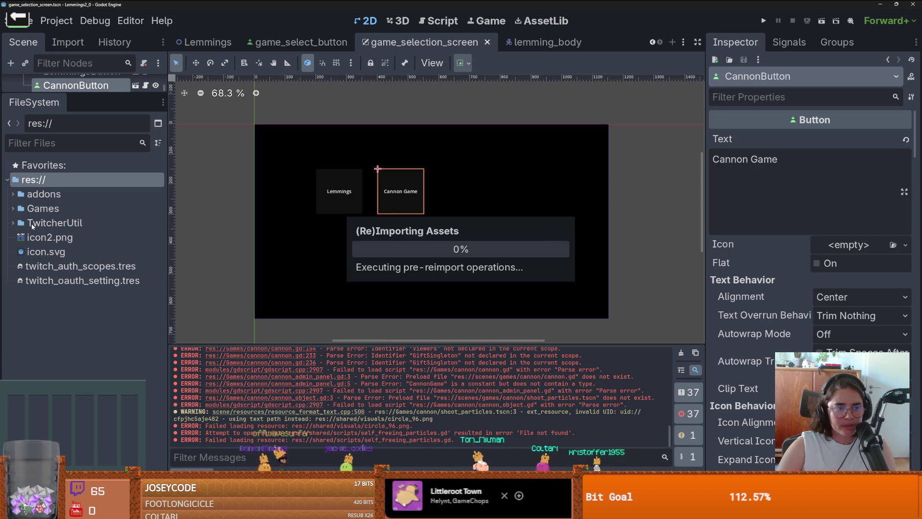
{"action": "left_click", "coordinate": [12, 211]}
{"action": "left_click", "coordinate": [12, 224]}
{"action": "left_click", "coordinate": [12, 223]}
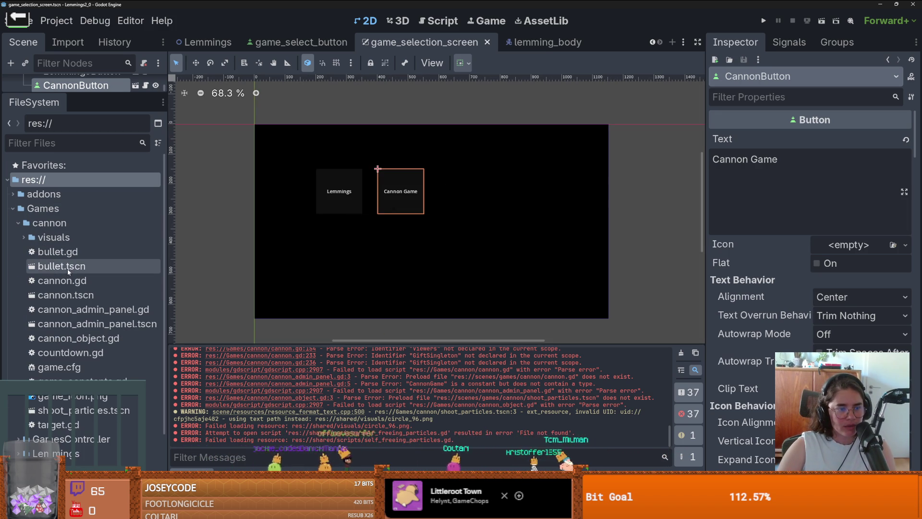
{"action": "left_click", "coordinate": [72, 298]}
{"action": "double_click", "coordinate": [71, 301]}
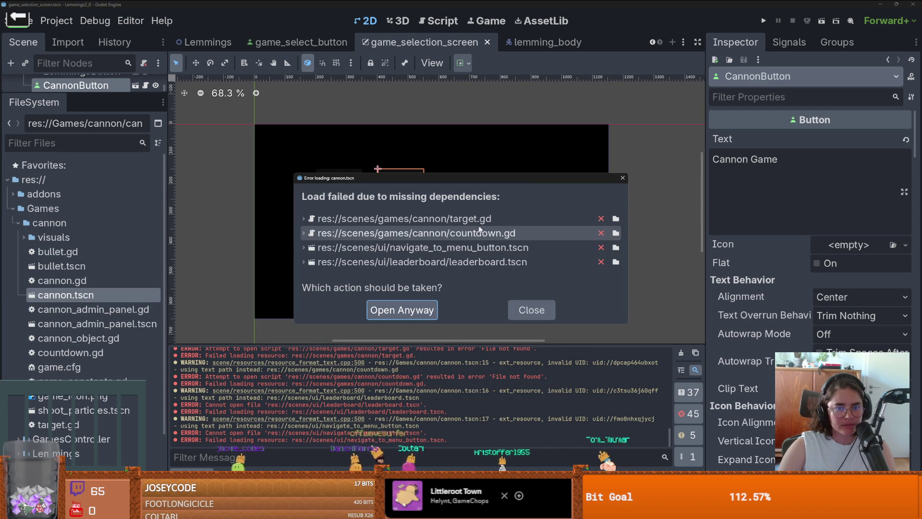
{"action": "left_click", "coordinate": [367, 219]}
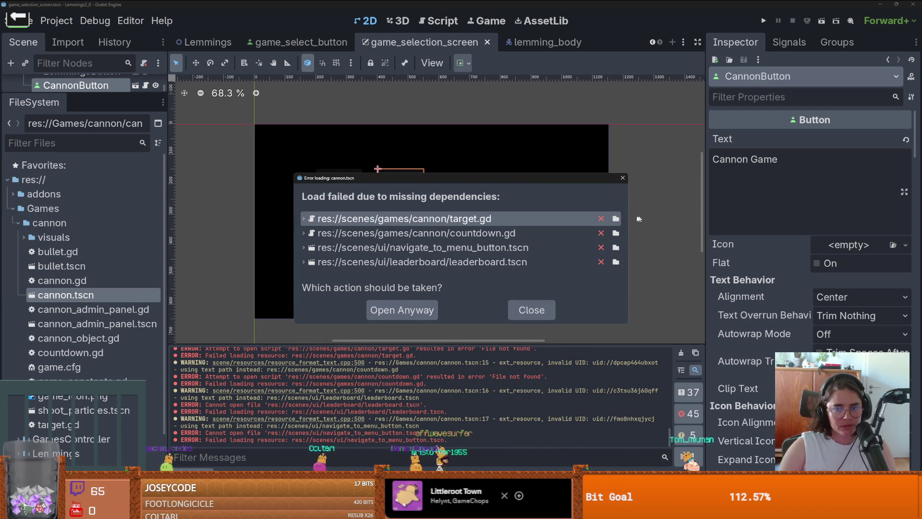
{"action": "left_click", "coordinate": [615, 220]}
{"action": "double_click", "coordinate": [400, 169]}
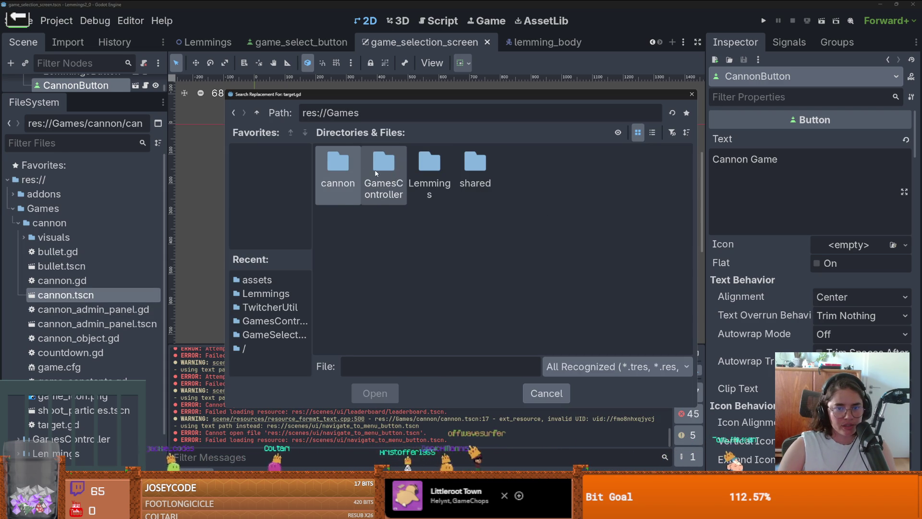
{"action": "double_click", "coordinate": [350, 168]}
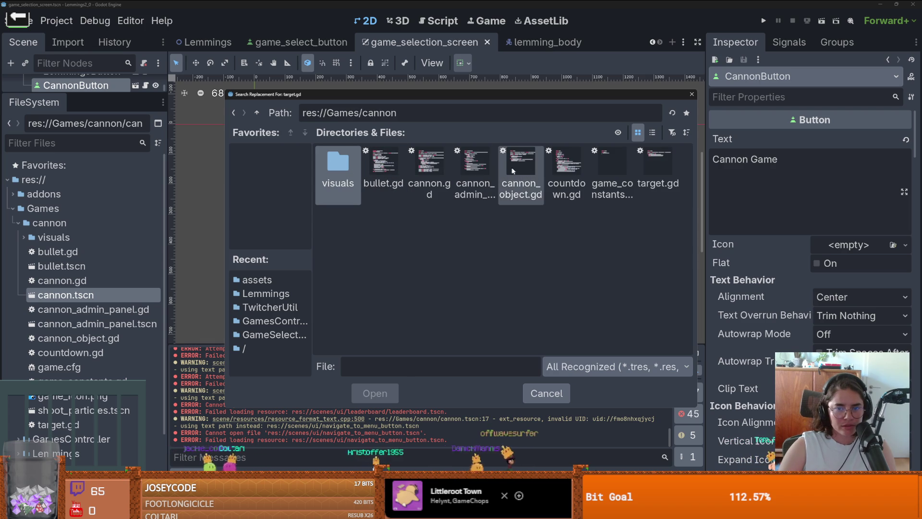
{"action": "left_click", "coordinate": [652, 159]}
{"action": "left_click", "coordinate": [374, 392]}
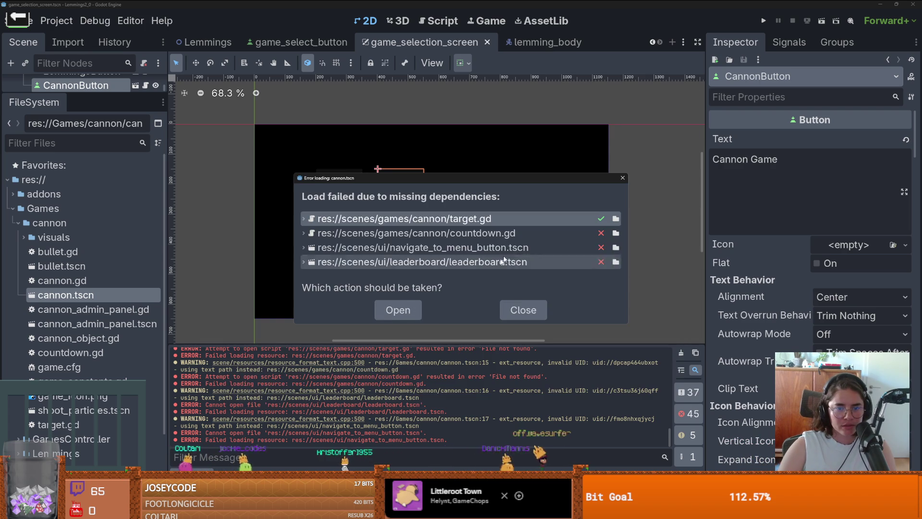
Step: Remap the missing countdown.gd dependency to the copy in res://Games/cannon
{"action": "left_click", "coordinate": [615, 232]}
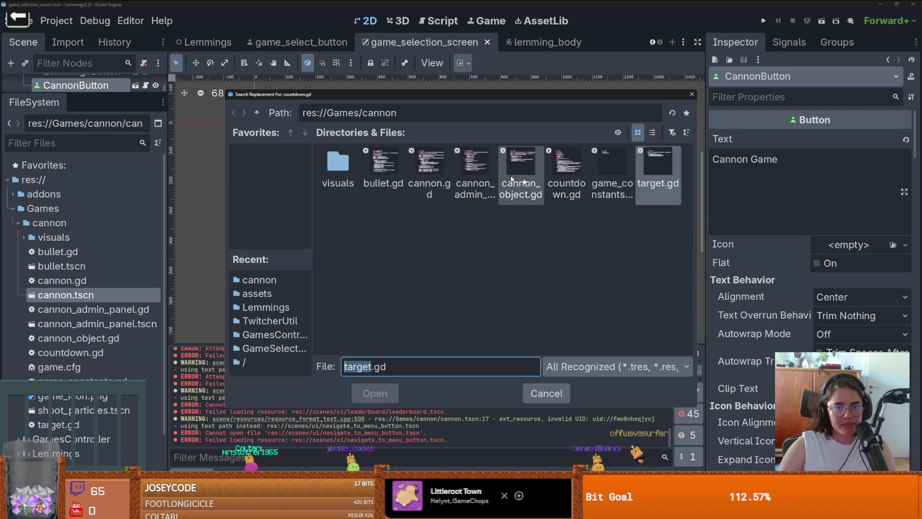
{"action": "mouse_move", "coordinate": [480, 92]}
{"action": "left_mouse_down"}
{"action": "mouse_move", "coordinate": [525, 320]}
{"action": "mouse_move", "coordinate": [499, 131]}
{"action": "left_mouse_up"}
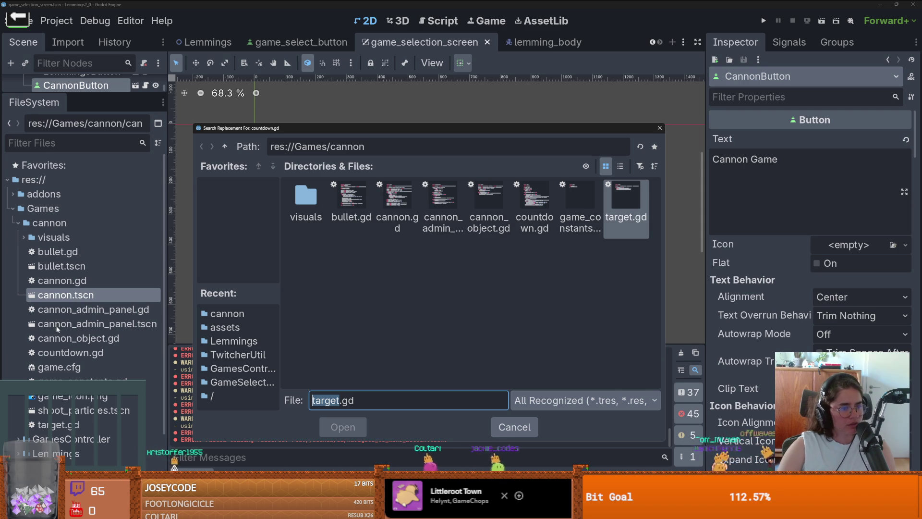
{"action": "mouse_move", "coordinate": [295, 509]}
{"action": "left_click", "coordinate": [295, 454]}
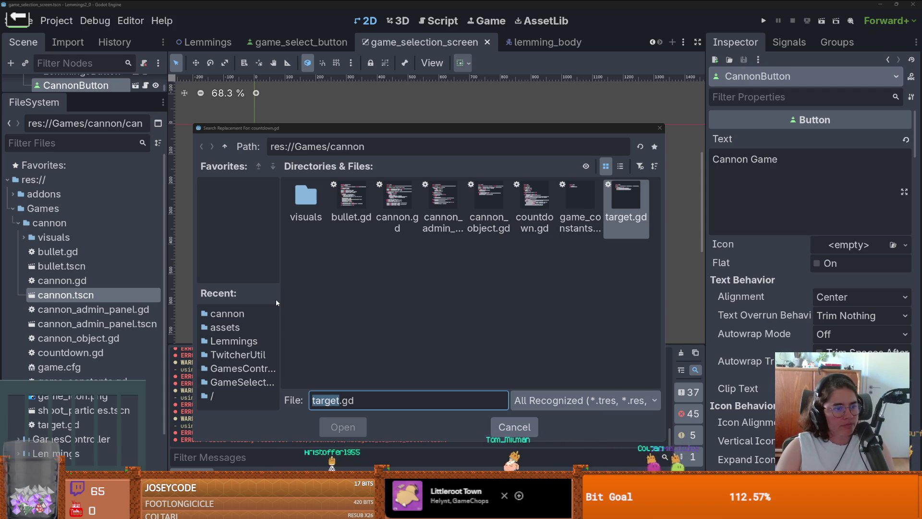
{"action": "left_click", "coordinate": [534, 207]}
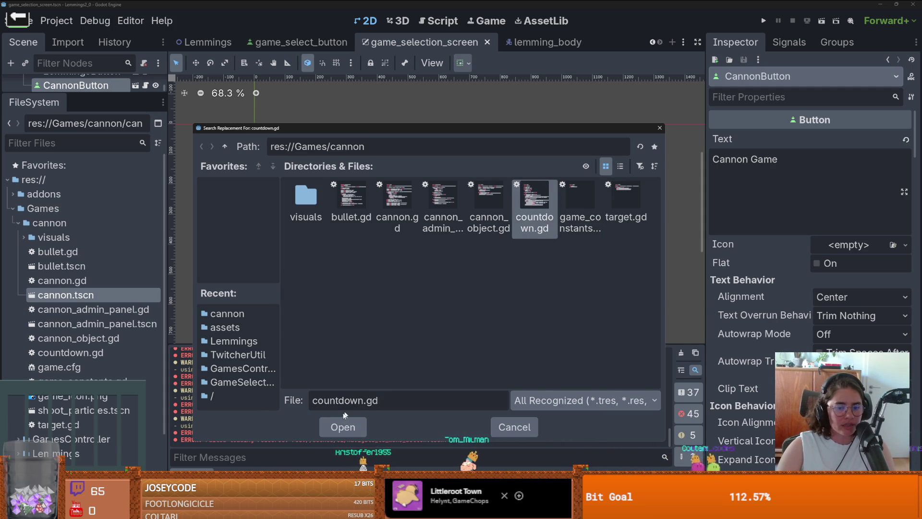
{"action": "left_click", "coordinate": [342, 426]}
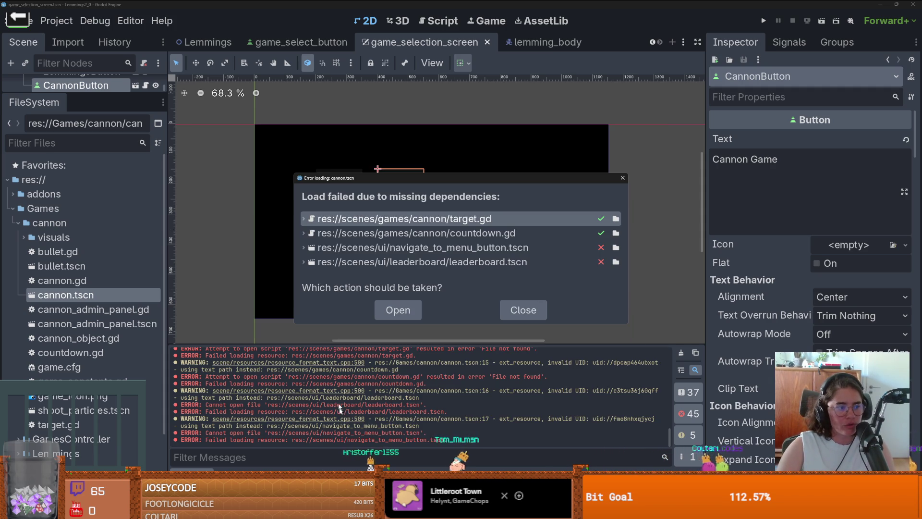
Step: Inspect the unresolved navigate_to_menu_button.tscn and leaderboard.tscn dependencies, leaving them unfixed
{"action": "left_click", "coordinate": [619, 248]}
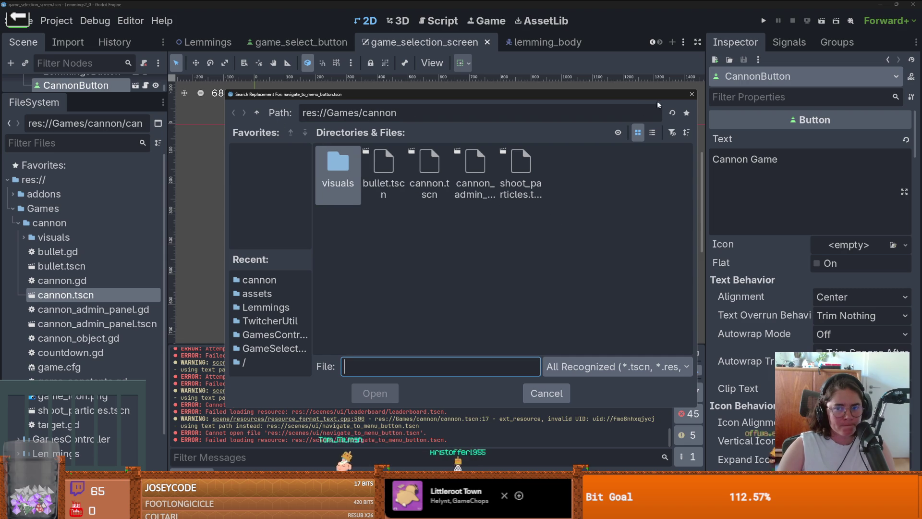
{"action": "left_click", "coordinate": [691, 94]}
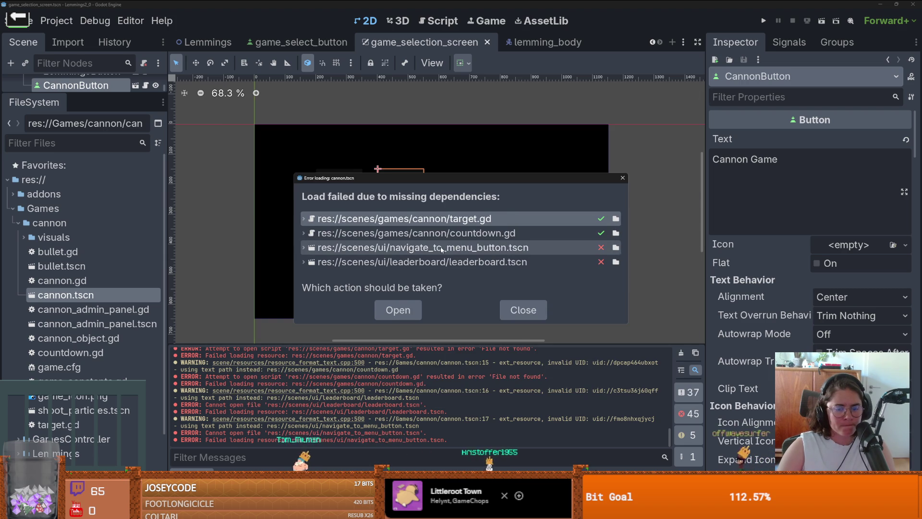
{"action": "left_click", "coordinate": [501, 248]}
{"action": "left_click", "coordinate": [511, 261]}
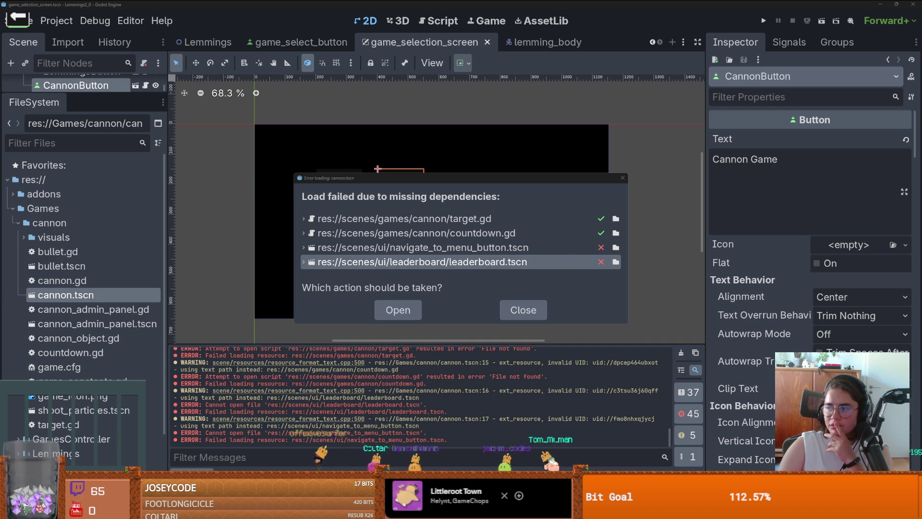
{"action": "key", "text": "alt+Tab"}
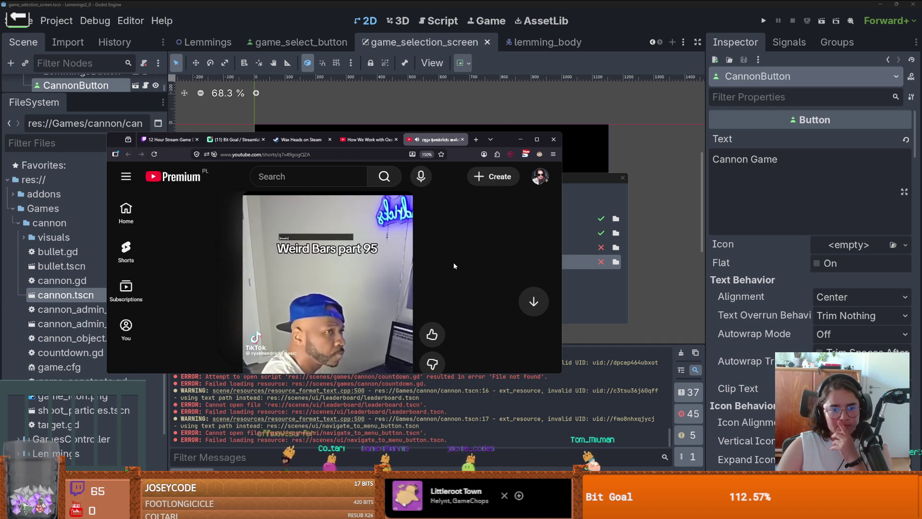
Step: Pause the Weird Bars part 95 short in the maximized browser, then shrink the browser to a small window
{"action": "left_click", "coordinate": [537, 139]}
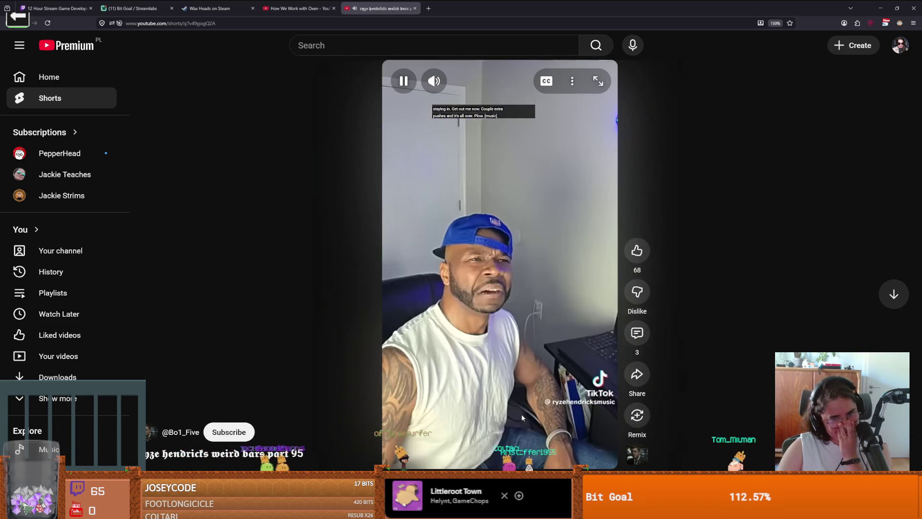
{"action": "left_click", "coordinate": [541, 382]}
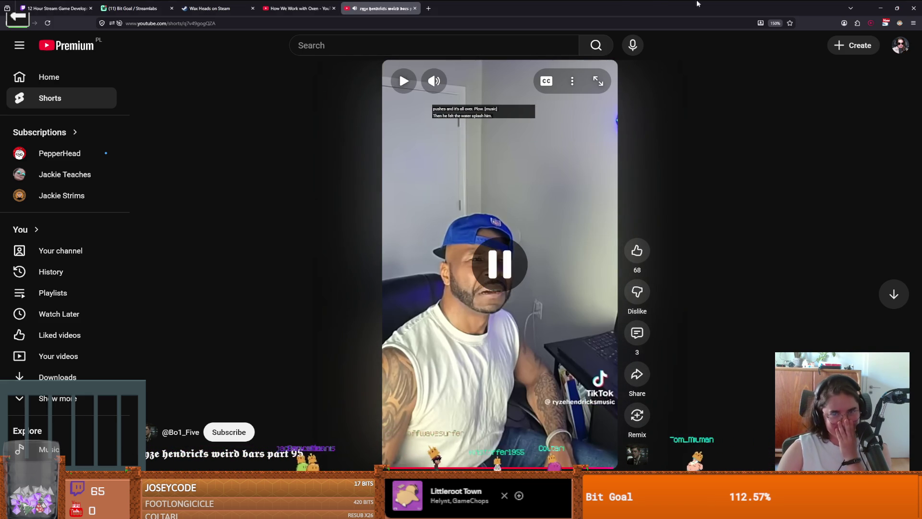
{"action": "key", "text": "super+Down"}
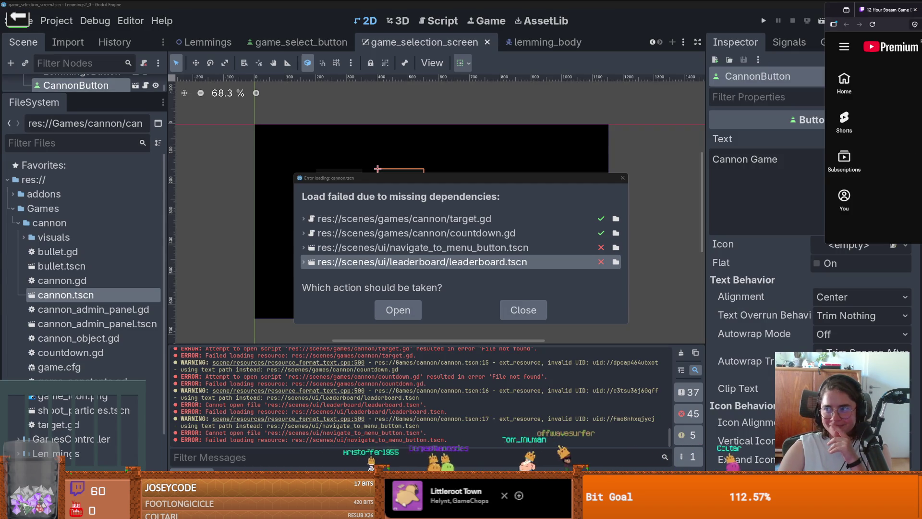
Step: Hide the browser and bring the godot_twitch_games editor with cannon.gd to the front
{"action": "key", "text": "super+Down"}
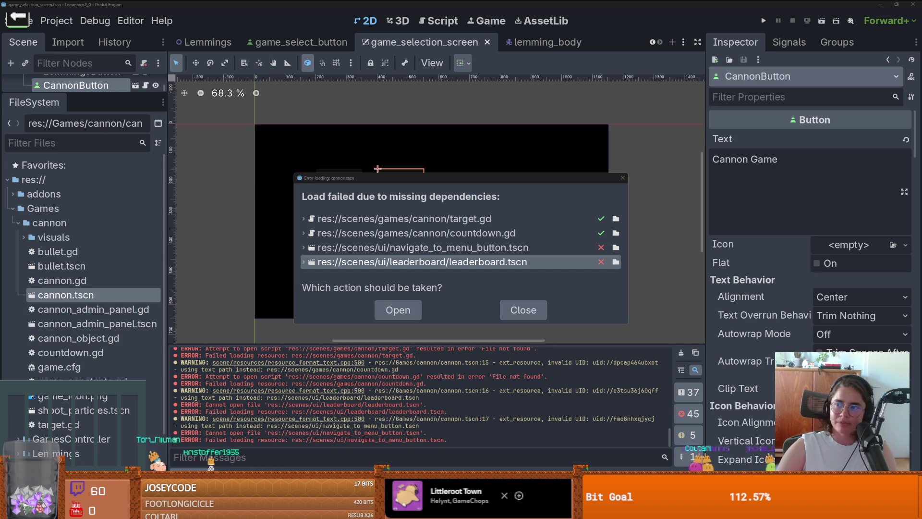
{"action": "key", "text": "alt+Tab"}
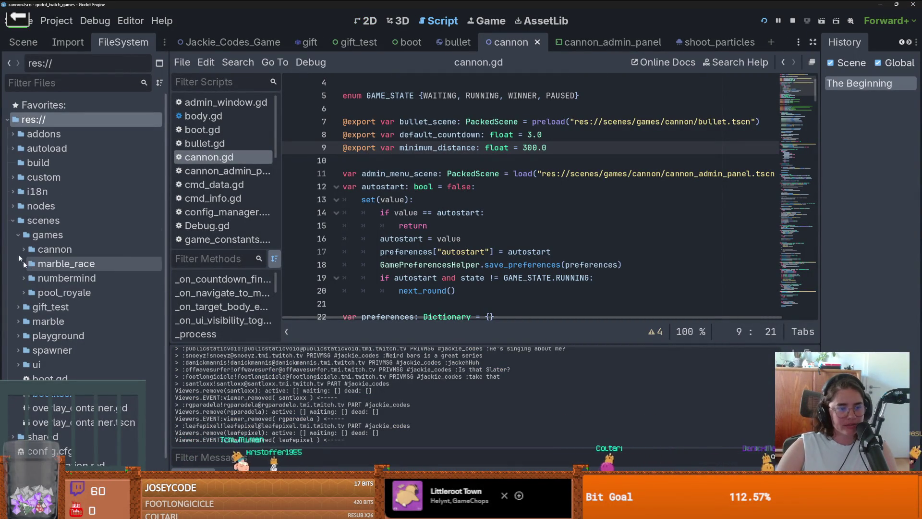
Step: Collapse games, then expand scenes/ui to reveal navigate_to_menu_button.tscn and the leaderboard folder
{"action": "left_click", "coordinate": [17, 235]}
{"action": "left_click", "coordinate": [15, 220]}
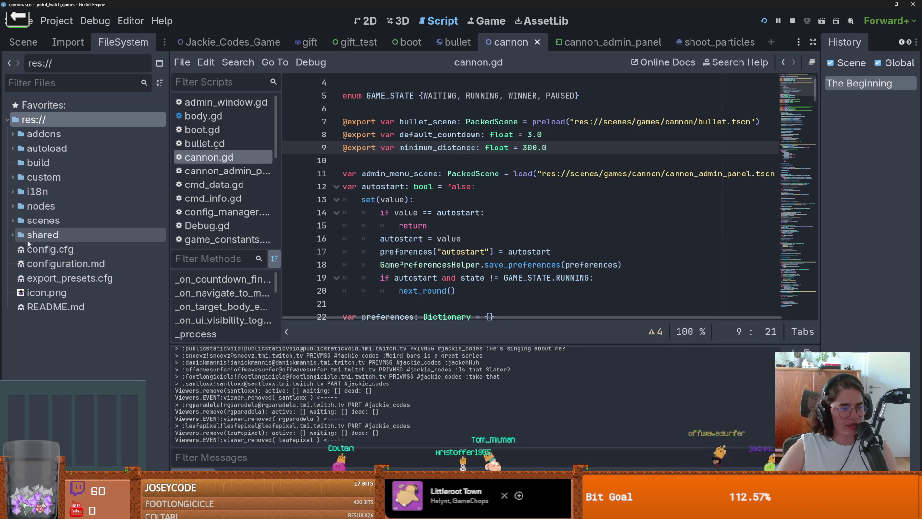
{"action": "left_click", "coordinate": [12, 220]}
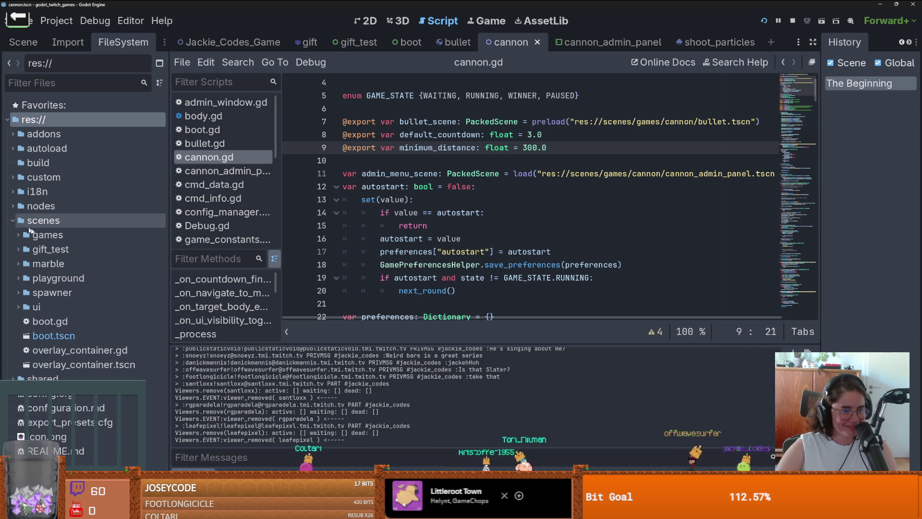
{"action": "left_click", "coordinate": [18, 306]}
{"action": "scroll", "coordinate": [72, 326], "scroll_direction": "down", "scroll_amount": 2}
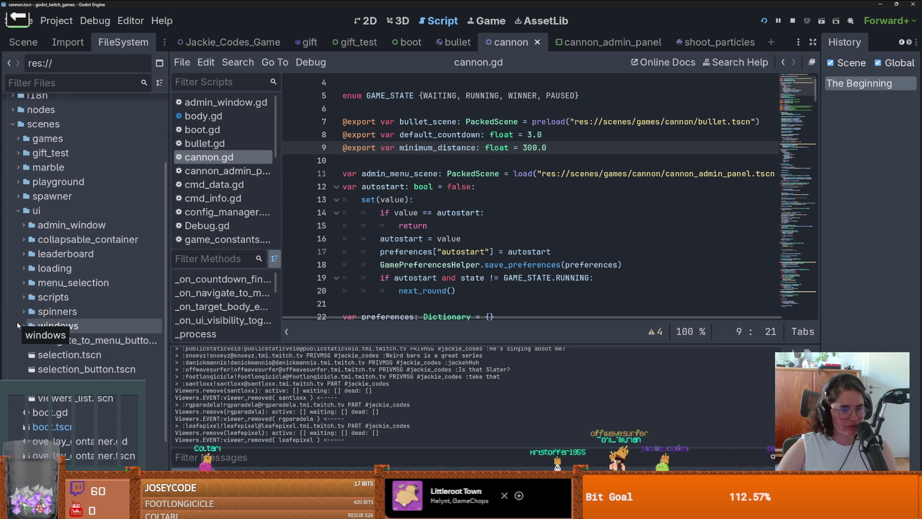
{"action": "key", "text": "alt+Tab"}
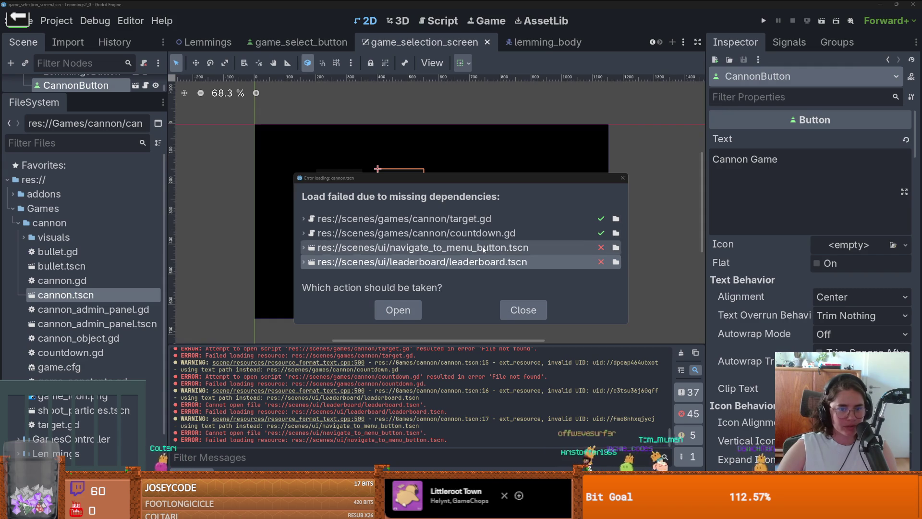
{"action": "key", "text": "alt+Tab"}
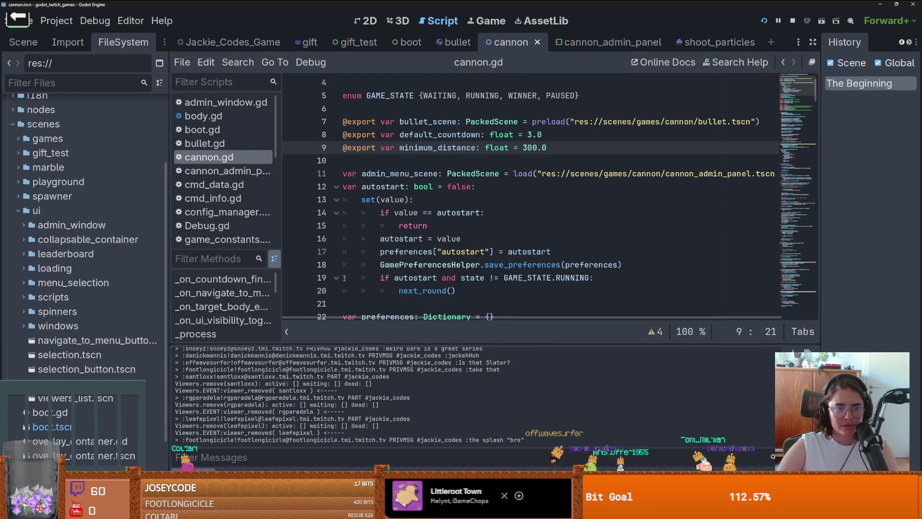
Step: Delete navigate_to_menu_button.gd's empty line 10, then check which Lemmings2_0 scene references navigate_to_menu_button.tscn
{"action": "double_click", "coordinate": [71, 341]}
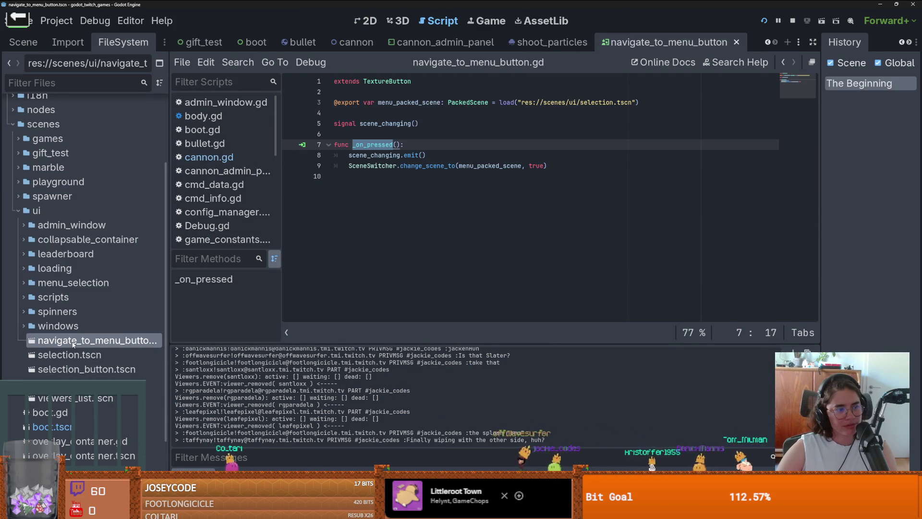
{"action": "right_click", "coordinate": [71, 341]}
{"action": "key", "text": "Escape"}
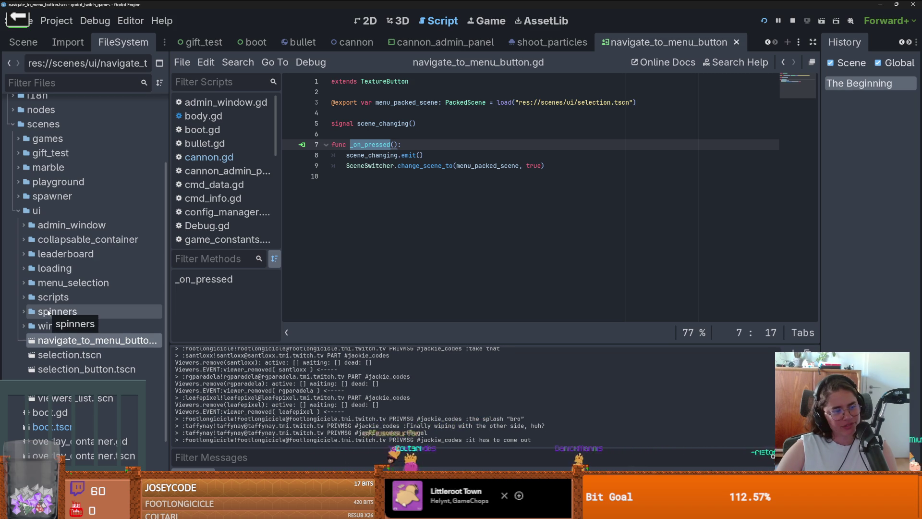
{"action": "left_click", "coordinate": [379, 219]}
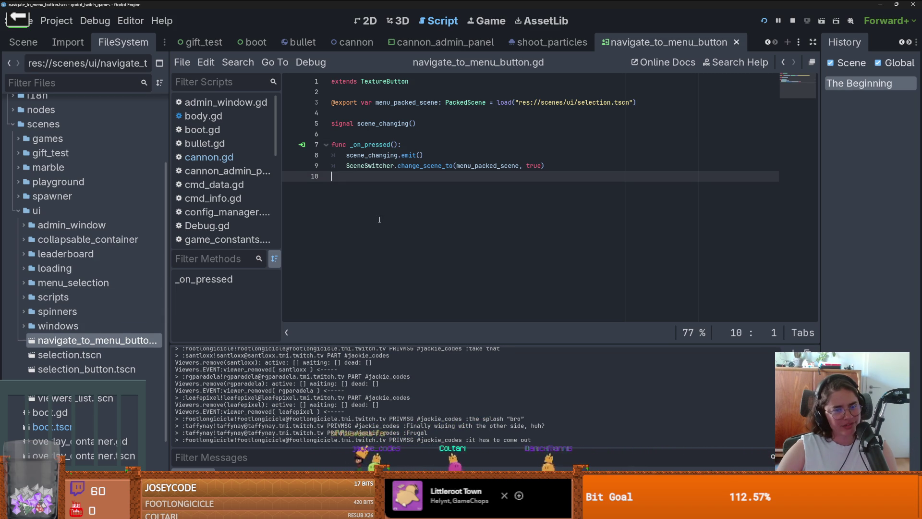
{"action": "key", "text": "BackSpace"}
{"action": "key", "text": "shift+Up"}
{"action": "key", "text": "shift+Up"}
{"action": "key", "text": "shift+Up"}
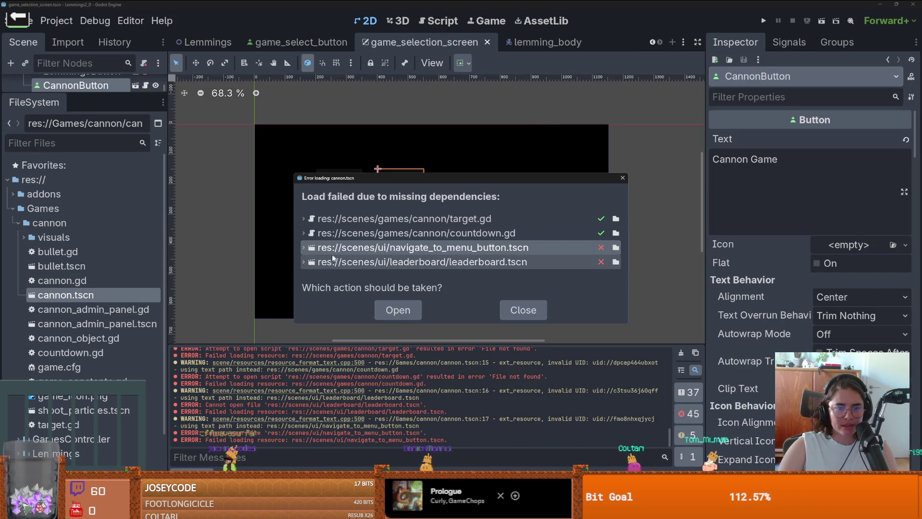
{"action": "double_click", "coordinate": [389, 251]}
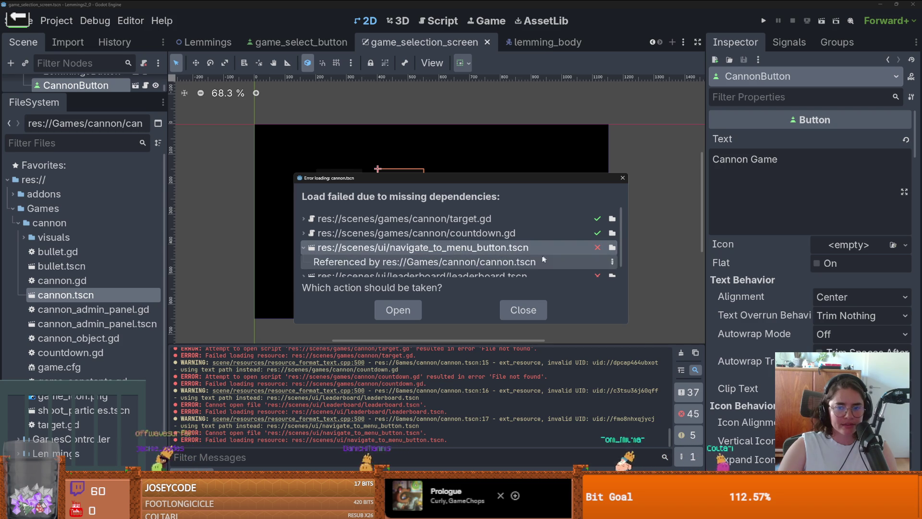
Step: View and close cannon.tscn's full dependency list, then return to the godot_twitch_games project
{"action": "double_click", "coordinate": [500, 261]}
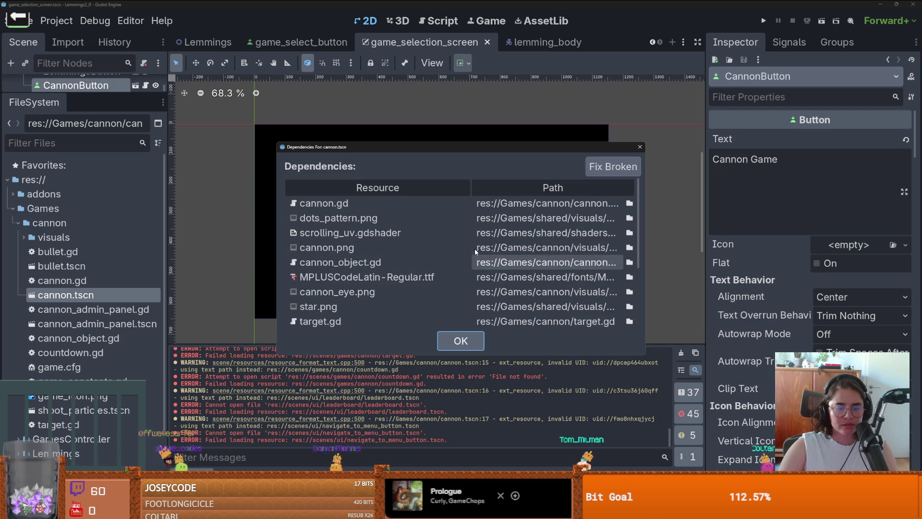
{"action": "left_click", "coordinate": [638, 147]}
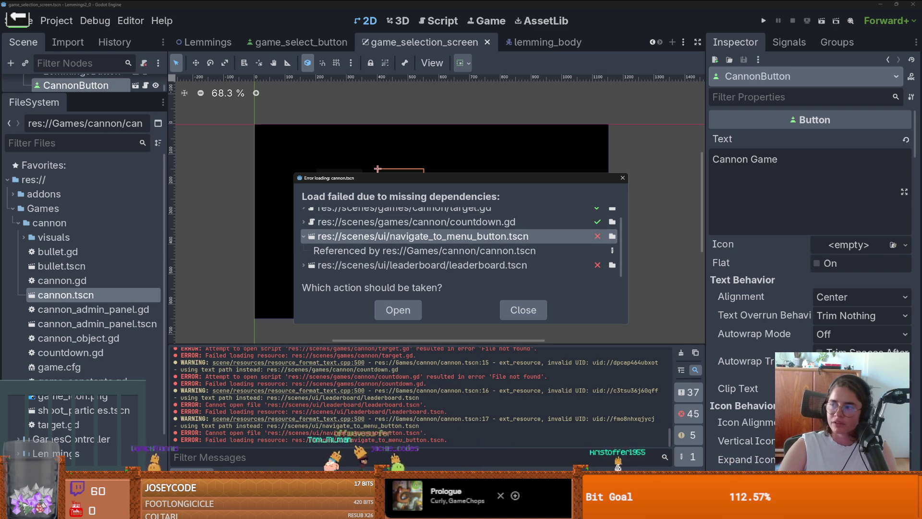
{"action": "key", "text": "alt+Tab"}
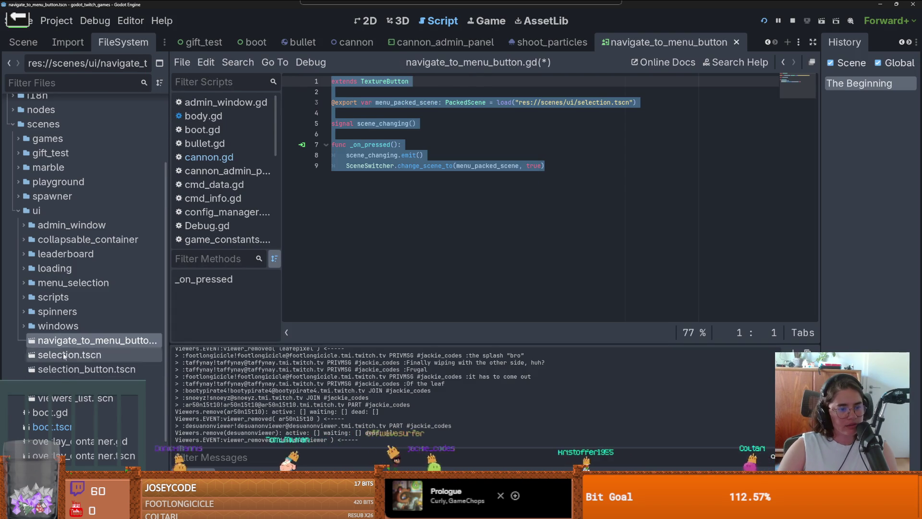
Step: Open ui/leaderboard/leaderboard.tscn and its Leaderboard.gd script
{"action": "double_click", "coordinate": [62, 254]}
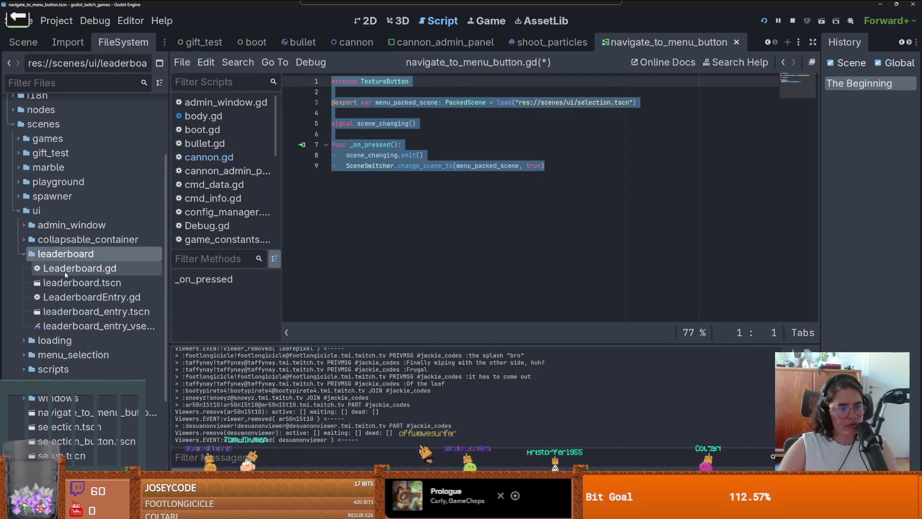
{"action": "left_click", "coordinate": [66, 283]}
{"action": "double_click", "coordinate": [66, 283]}
Step: Read through Leaderboard.gd, then return to Lemmings2_0 and retry opening cannon.tscn
{"action": "scroll", "coordinate": [469, 249], "scroll_direction": "up", "scroll_amount": 10}
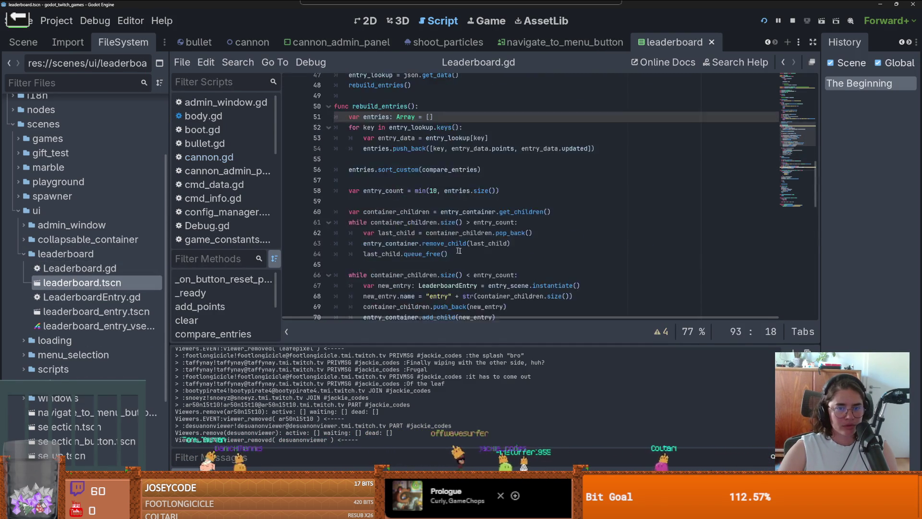
{"action": "scroll", "coordinate": [469, 250], "scroll_direction": "up", "scroll_amount": 10}
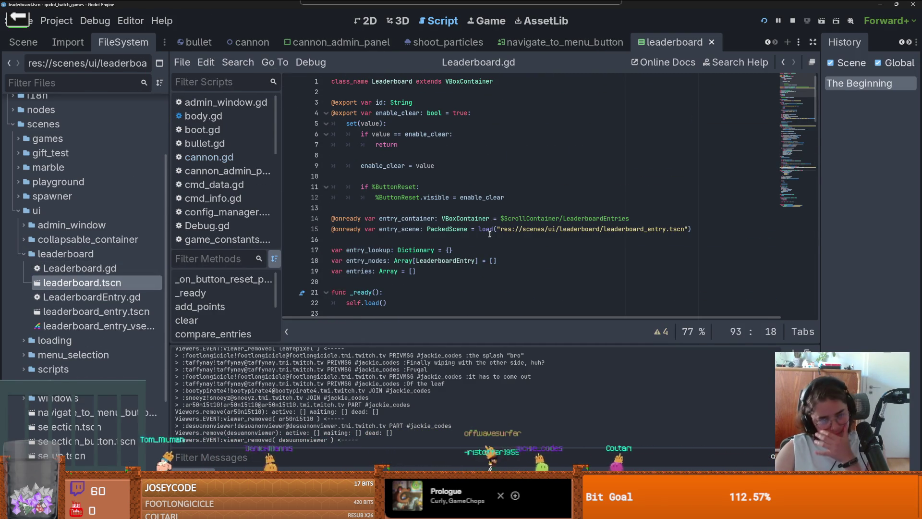
{"action": "scroll", "coordinate": [455, 256], "scroll_direction": "down", "scroll_amount": 4}
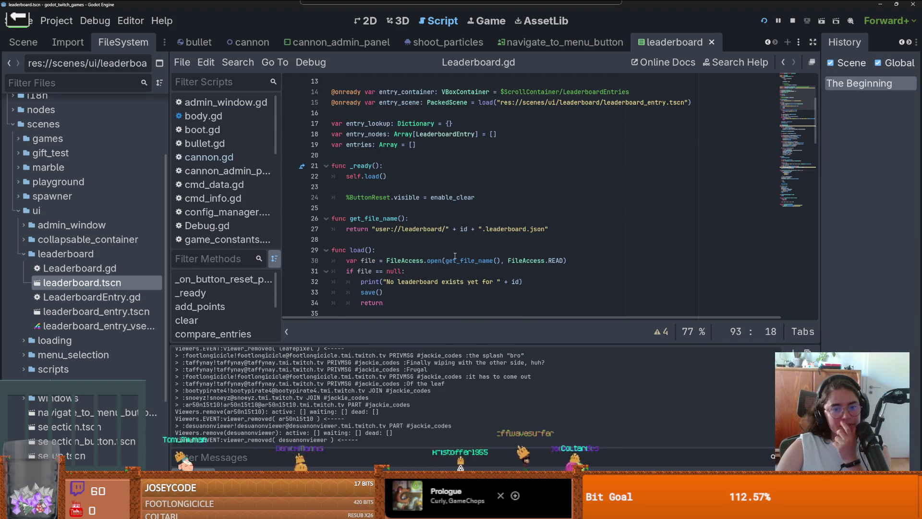
{"action": "scroll", "coordinate": [454, 258], "scroll_direction": "down", "scroll_amount": 2}
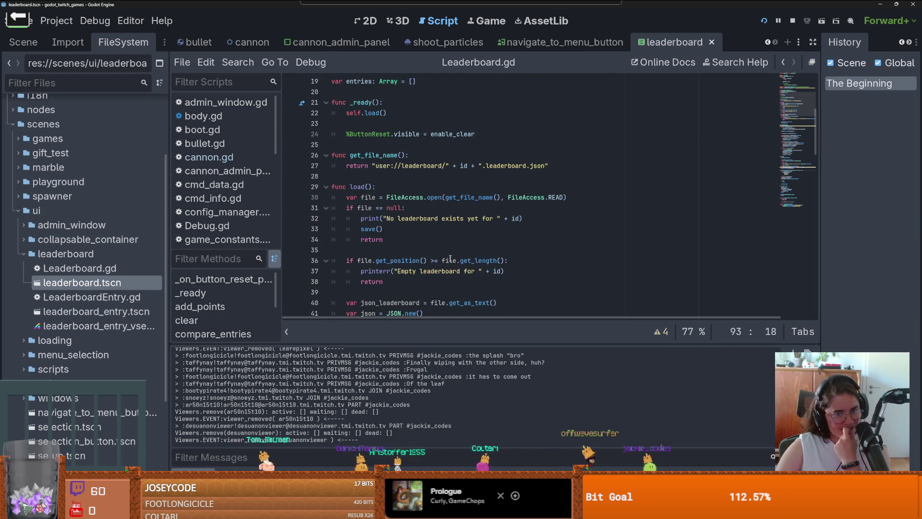
{"action": "scroll", "coordinate": [451, 258], "scroll_direction": "down", "scroll_amount": 8}
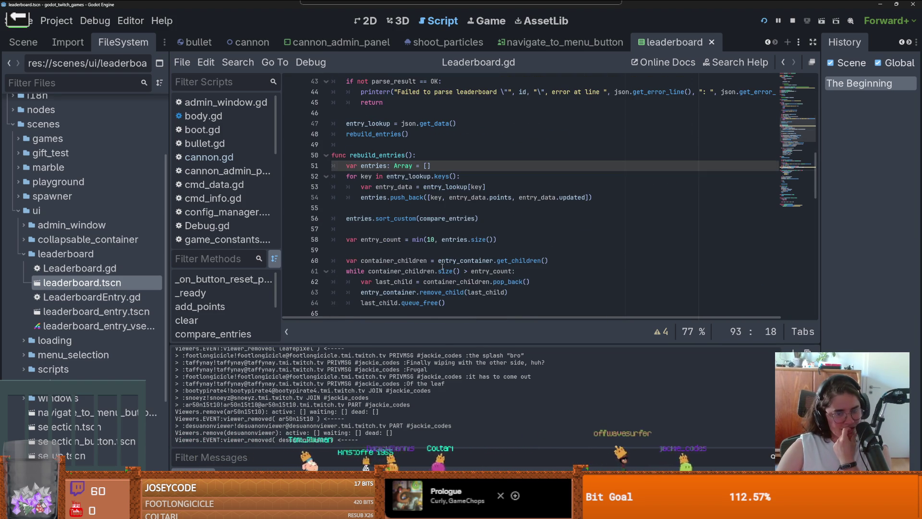
{"action": "scroll", "coordinate": [442, 266], "scroll_direction": "down", "scroll_amount": 4}
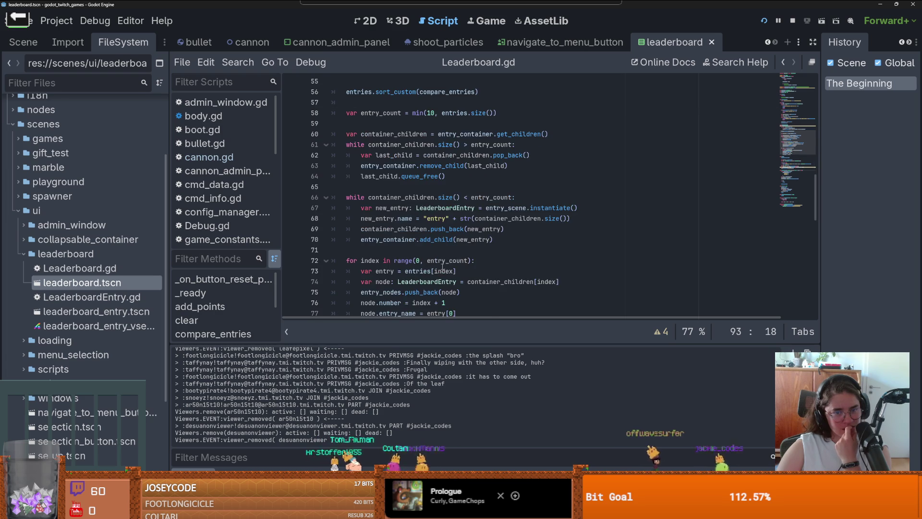
{"action": "scroll", "coordinate": [442, 266], "scroll_direction": "down", "scroll_amount": 2}
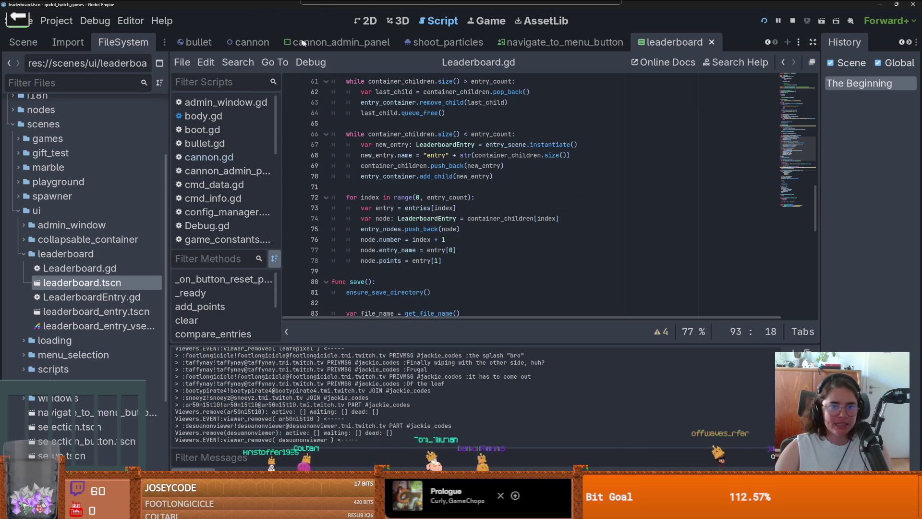
{"action": "key", "text": "alt+Tab"}
{"action": "left_click", "coordinate": [391, 311]}
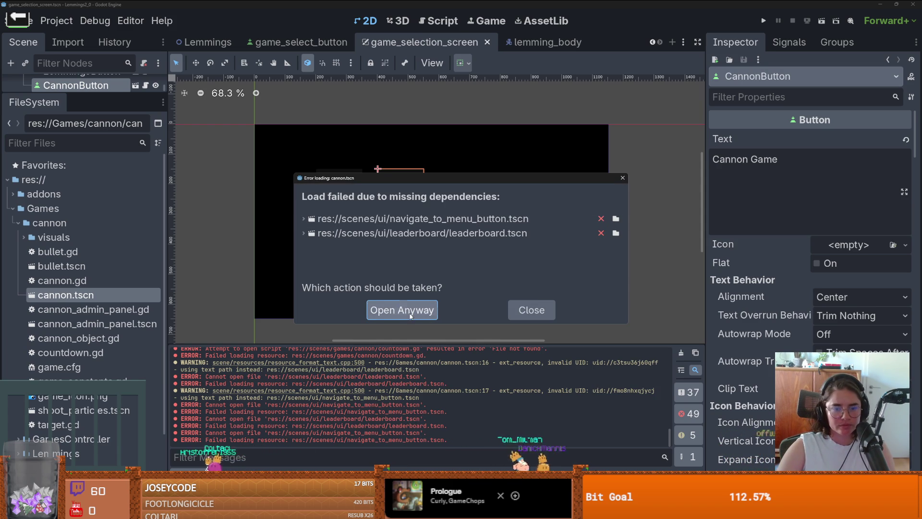
Step: Dismiss the cannon scene load errors and expand the Games/cannon folder
{"action": "left_click", "coordinate": [396, 309]}
{"action": "left_click", "coordinate": [522, 311]}
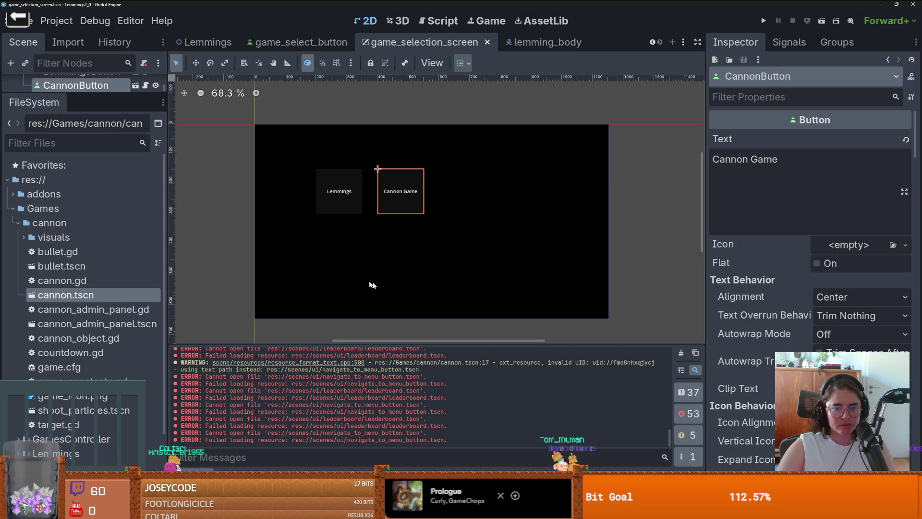
{"action": "scroll", "coordinate": [387, 288], "scroll_direction": "down", "scroll_amount": 2}
{"action": "double_click", "coordinate": [76, 297]}
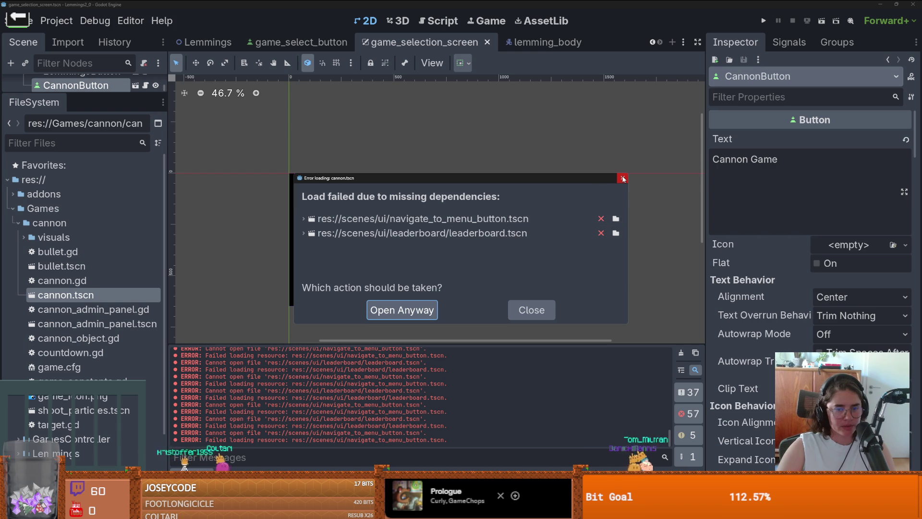
{"action": "left_click", "coordinate": [623, 178]}
{"action": "double_click", "coordinate": [49, 222]}
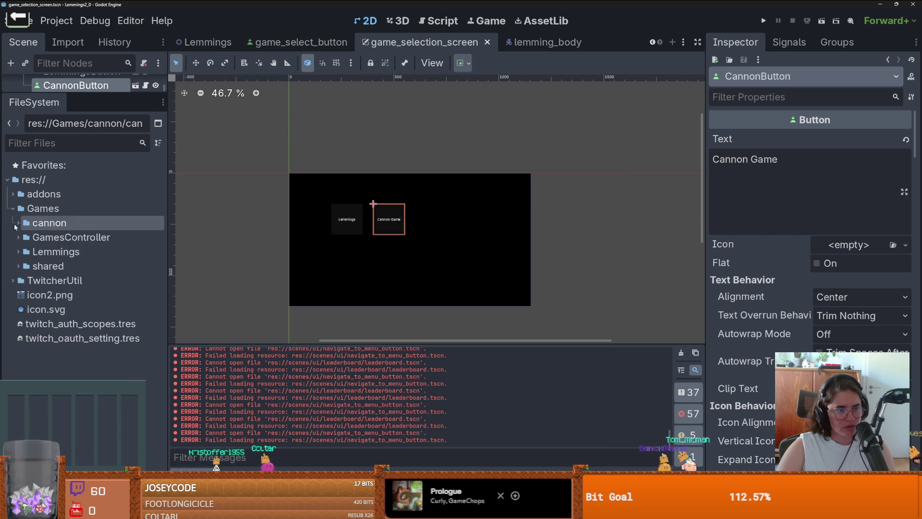
{"action": "left_click", "coordinate": [18, 223]}
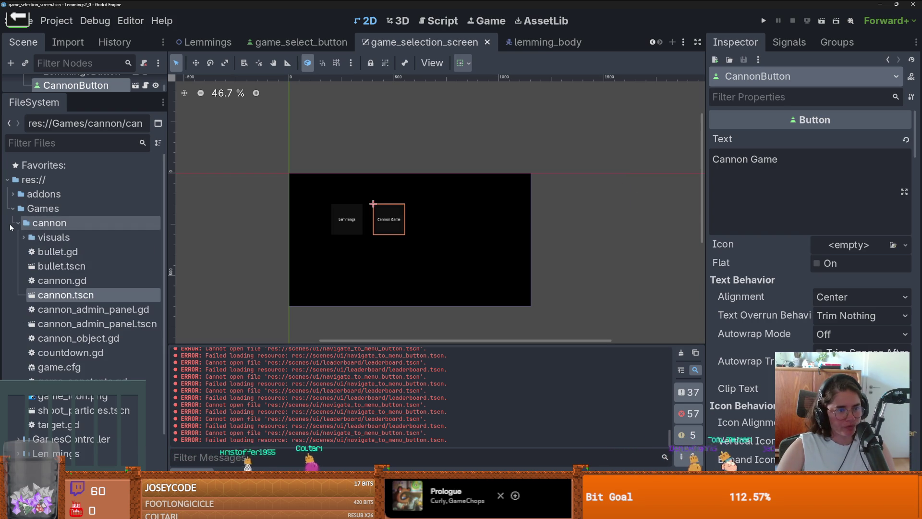
Step: Create a new Leaderboard folder inside Games/cannon
{"action": "right_click", "coordinate": [50, 223]}
{"action": "mouse_move", "coordinate": [96, 232]}
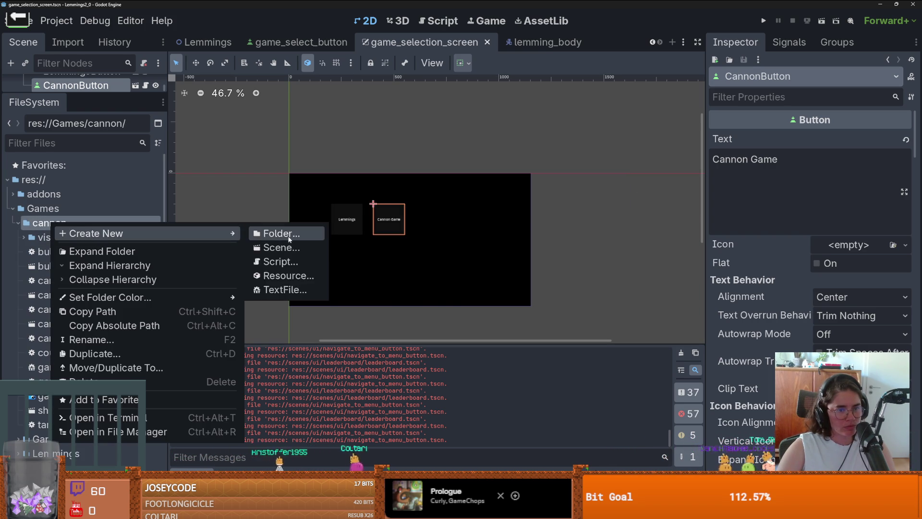
{"action": "left_click", "coordinate": [269, 234]}
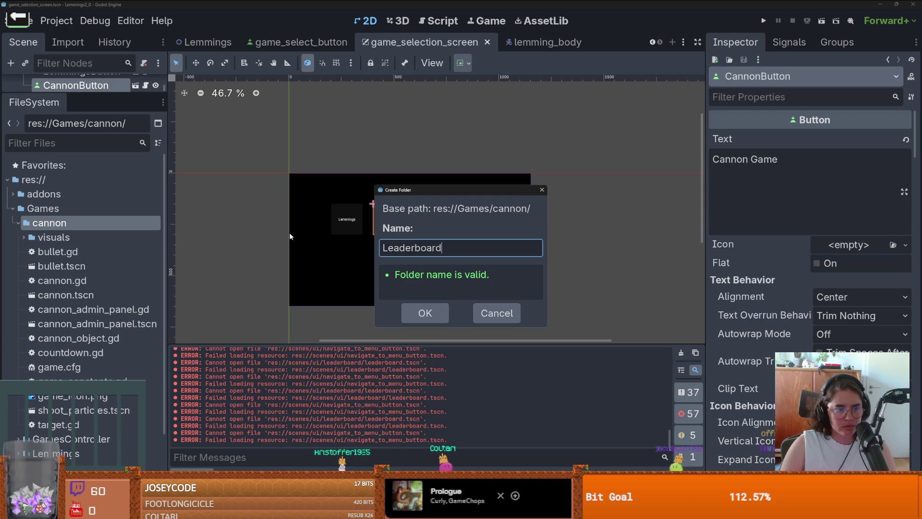
{"action": "key", "text": "Return"}
{"action": "right_click", "coordinate": [72, 238]}
{"action": "mouse_move", "coordinate": [103, 249]}
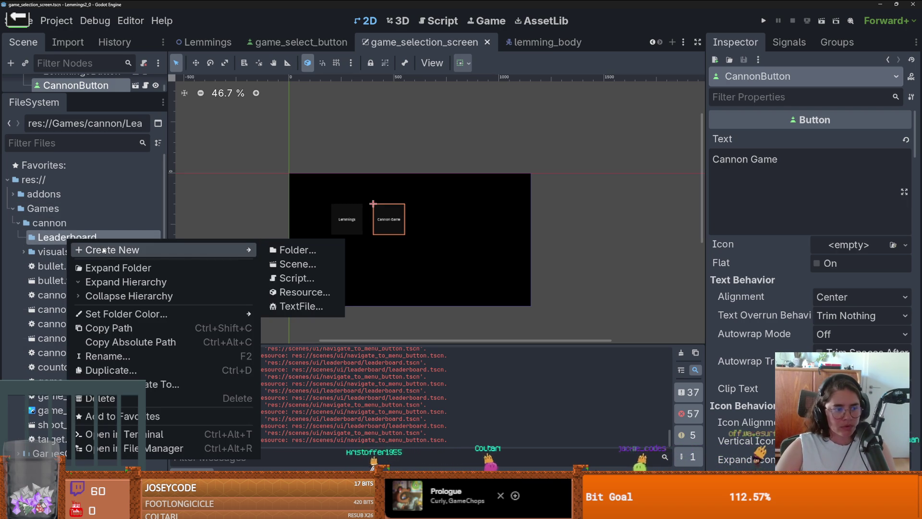
{"action": "key", "text": "Escape"}
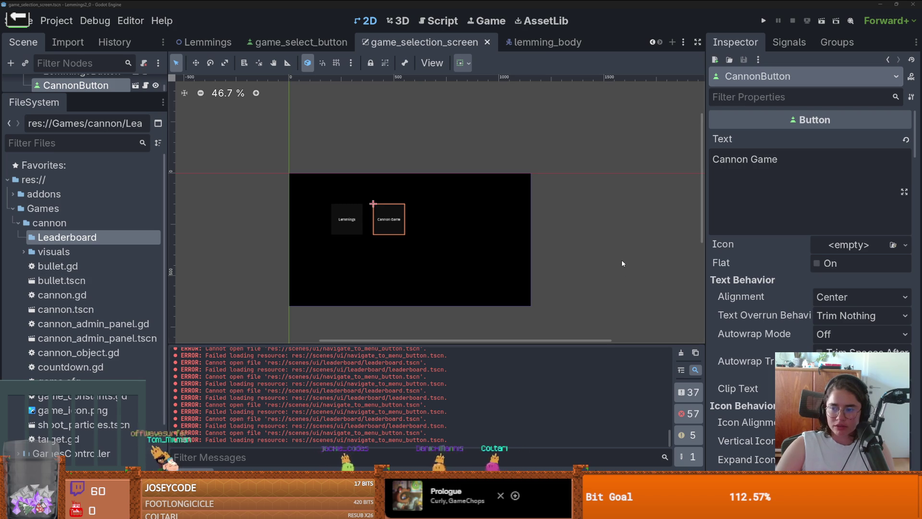
{"action": "right_click", "coordinate": [52, 224]}
{"action": "mouse_move", "coordinate": [144, 236]}
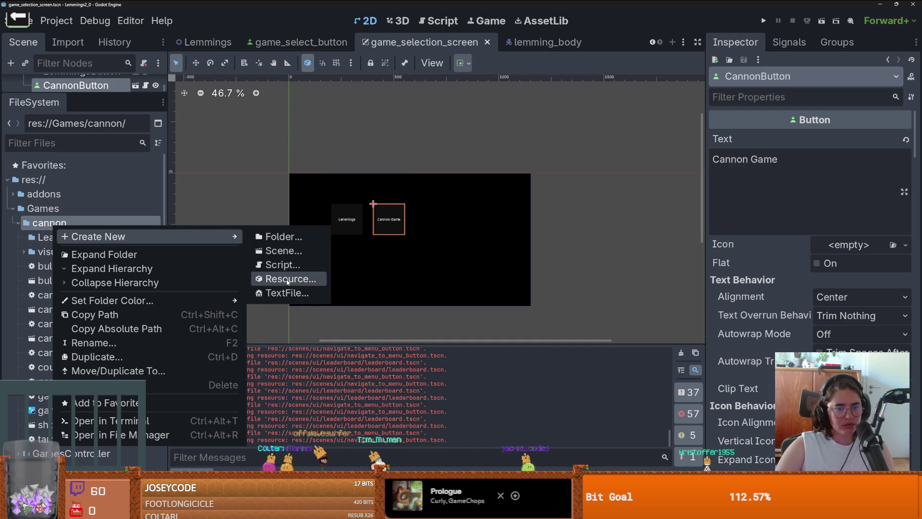
{"action": "left_click", "coordinate": [67, 228]}
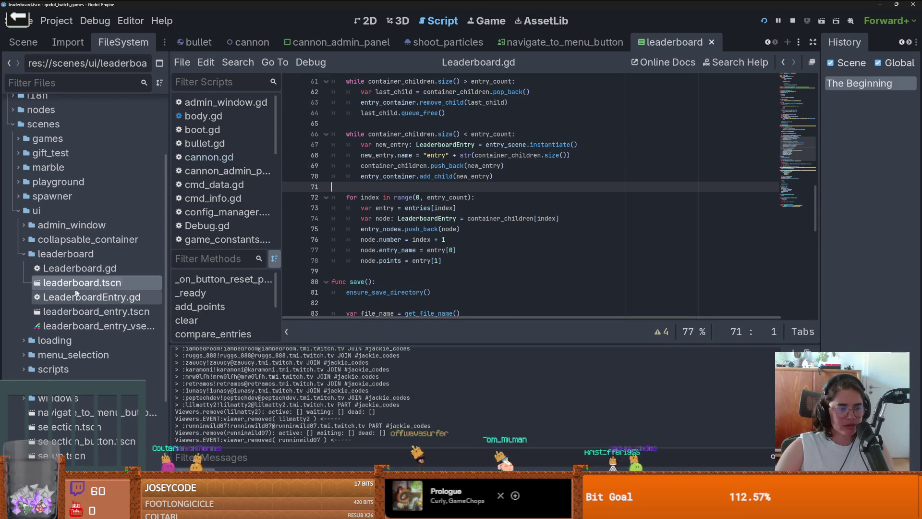
Step: Open scenes/games/cannon/cannon.tscn in the 2D view, then return to Lemmings2_0
{"action": "left_click", "coordinate": [23, 253]}
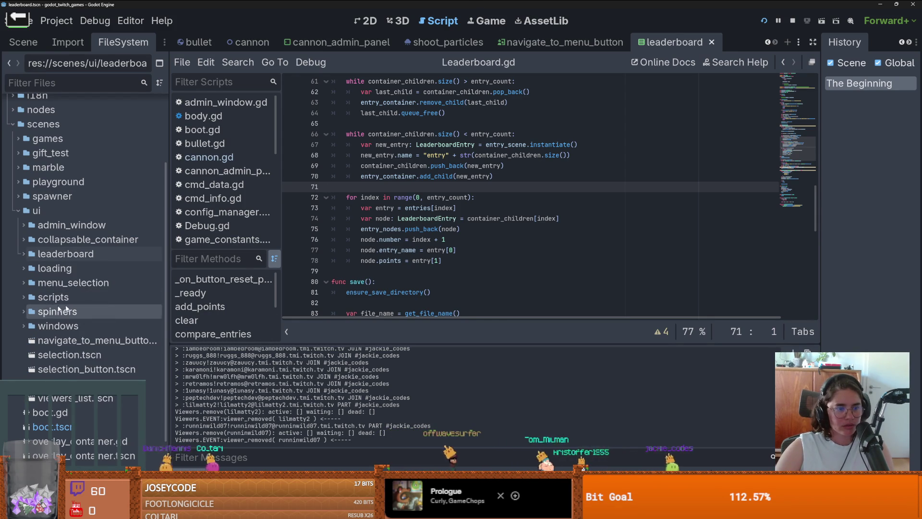
{"action": "left_click", "coordinate": [18, 211]}
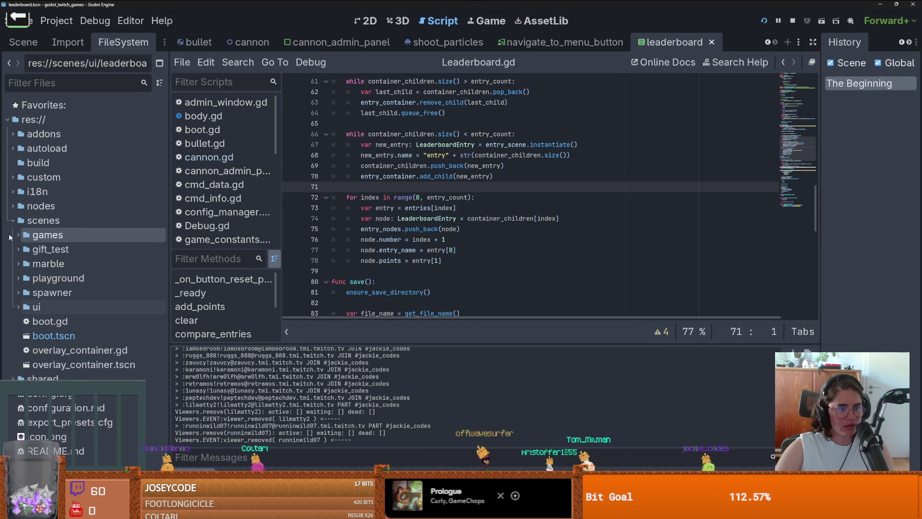
{"action": "left_click", "coordinate": [18, 235]}
{"action": "left_click", "coordinate": [23, 248]}
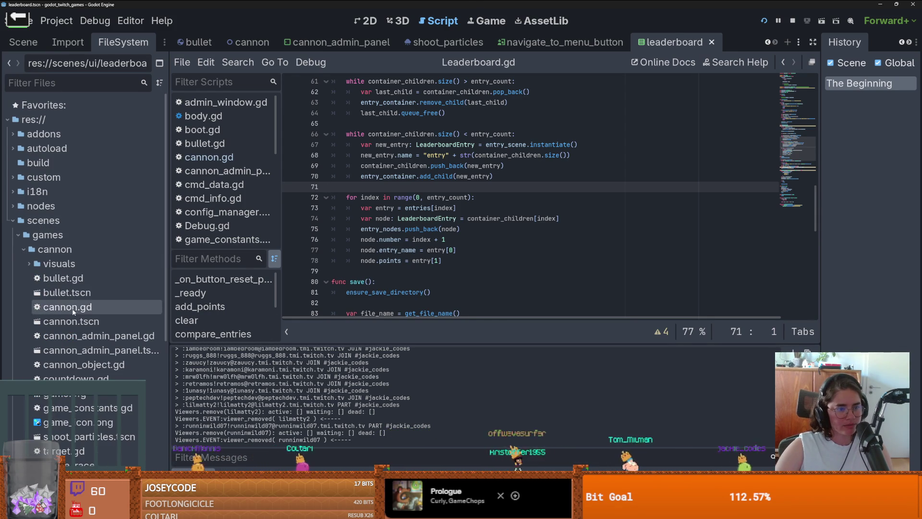
{"action": "double_click", "coordinate": [63, 322]}
{"action": "left_click", "coordinate": [364, 21]}
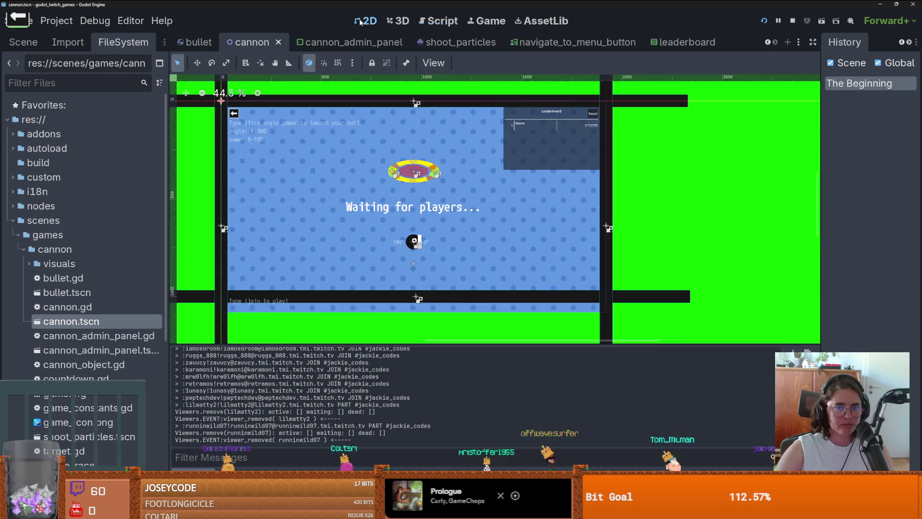
{"action": "scroll", "coordinate": [663, 194], "scroll_direction": "up", "scroll_amount": 2}
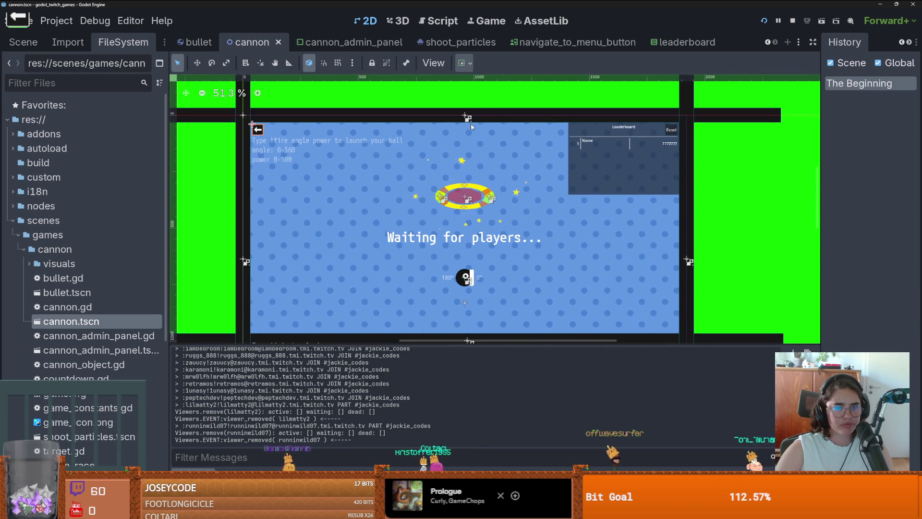
{"action": "key", "text": "alt+Tab"}
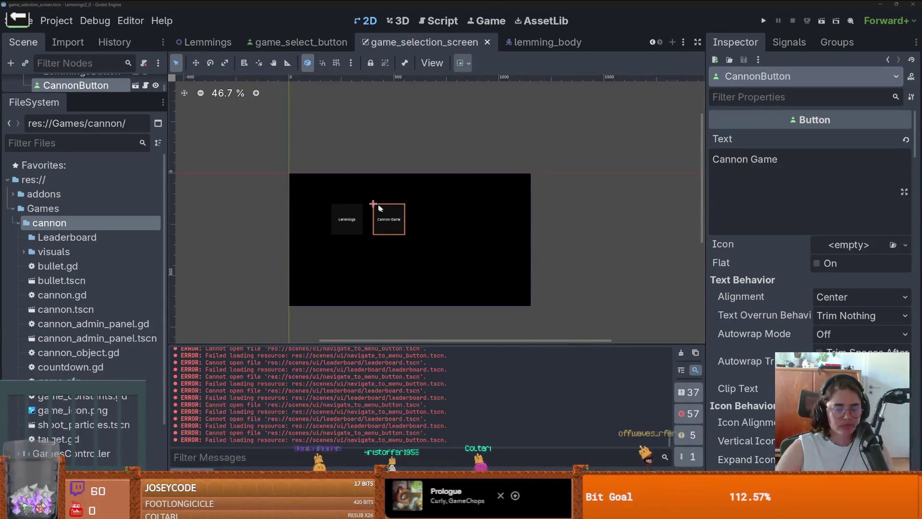
Step: Enlarge the scene tree, open the Lemmings scene and select its BackButton node
{"action": "scroll", "coordinate": [361, 195], "scroll_direction": "up", "scroll_amount": 2}
{"action": "left_click_drag", "start_coordinate": [87, 98], "coordinate": [86, 368]}
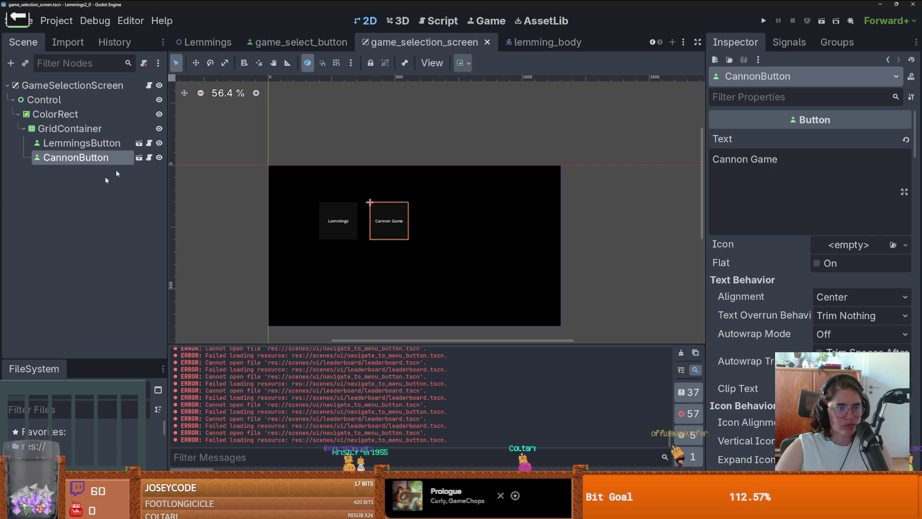
{"action": "left_click", "coordinate": [207, 42]}
{"action": "left_click", "coordinate": [53, 157]}
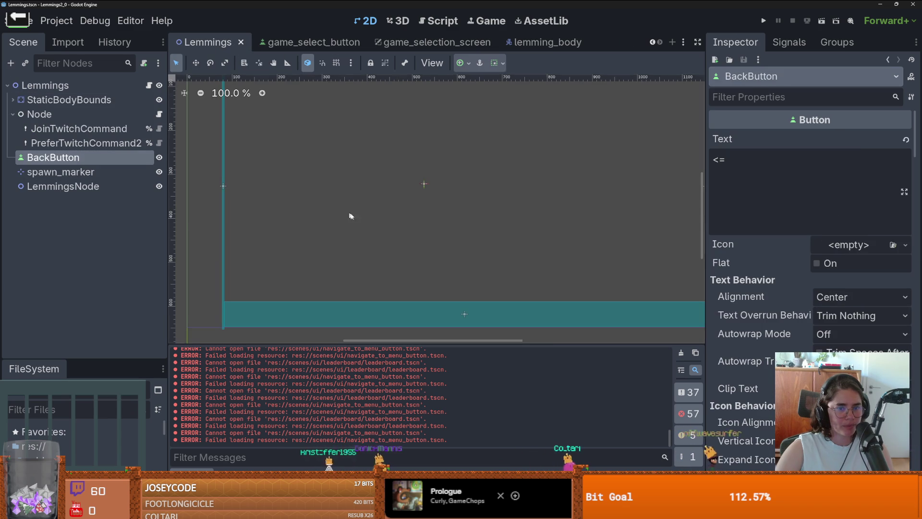
{"action": "scroll", "coordinate": [319, 200], "scroll_direction": "down", "scroll_amount": 7}
{"action": "scroll", "coordinate": [230, 181], "scroll_direction": "up", "scroll_amount": 3}
Step: Save BackButton as a renamed branch scene in res://Games/shared, then save the Lemmings scene
{"action": "right_click", "coordinate": [73, 161]}
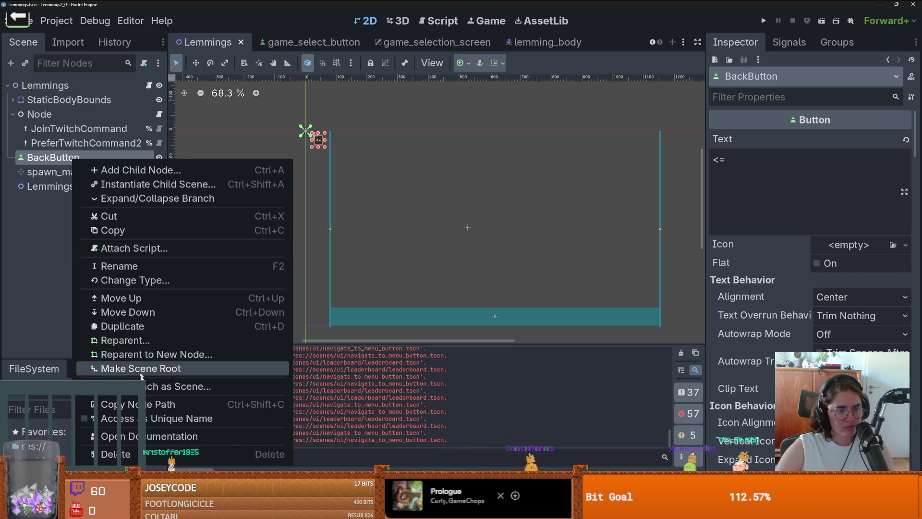
{"action": "left_click", "coordinate": [173, 386]}
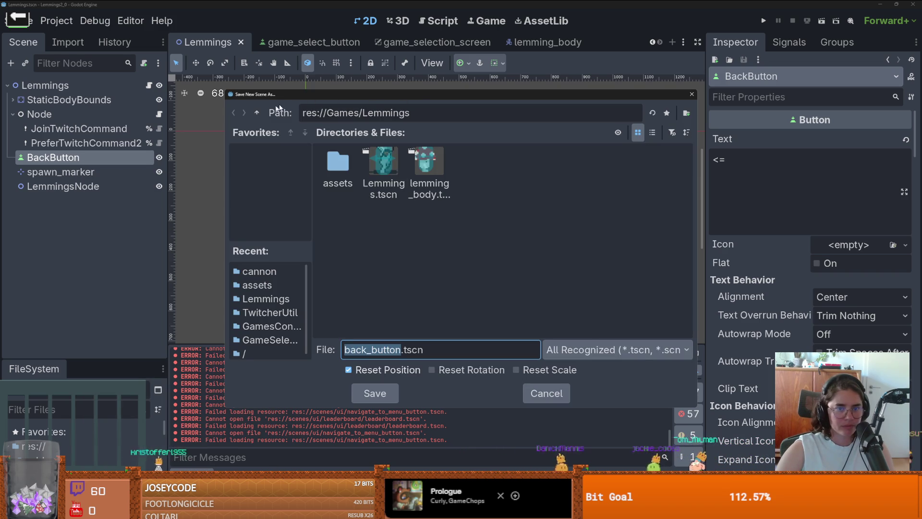
{"action": "left_click", "coordinate": [255, 114]}
{"action": "double_click", "coordinate": [485, 164]}
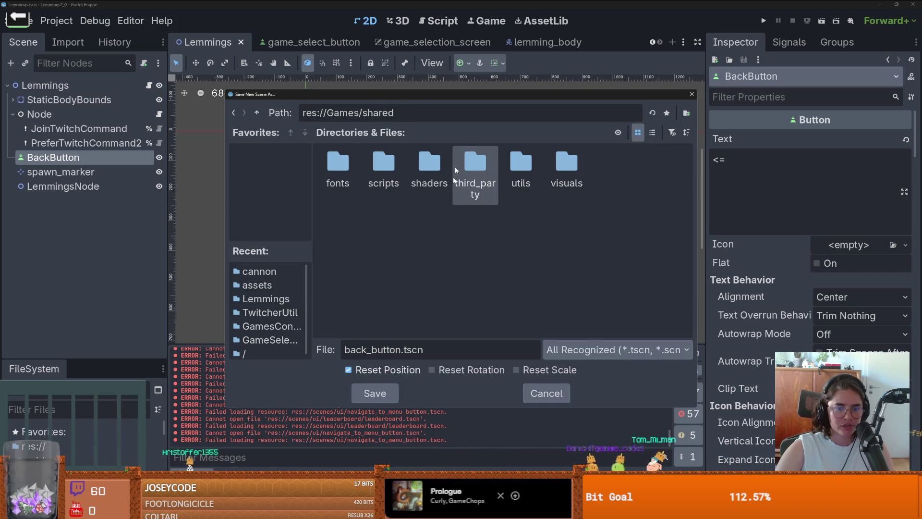
{"action": "double_click", "coordinate": [401, 350]}
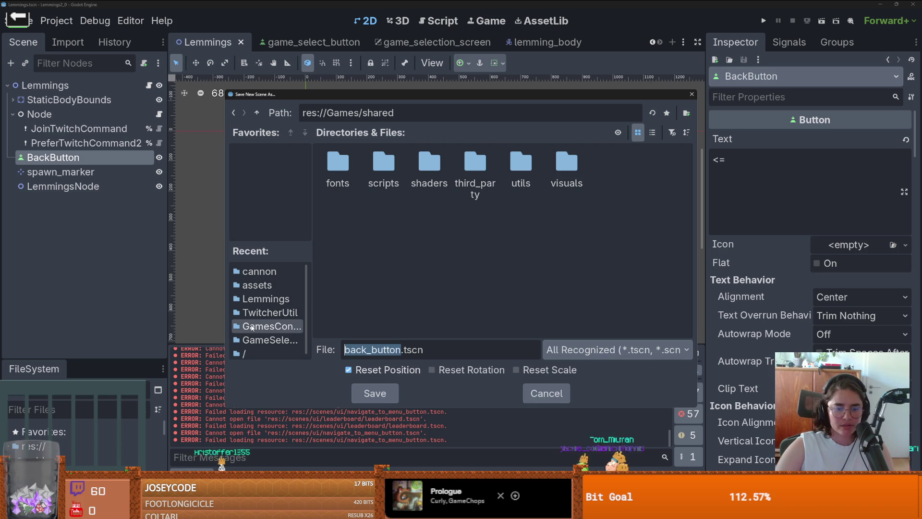
{"action": "type", "text": "navigate_to_ui"}
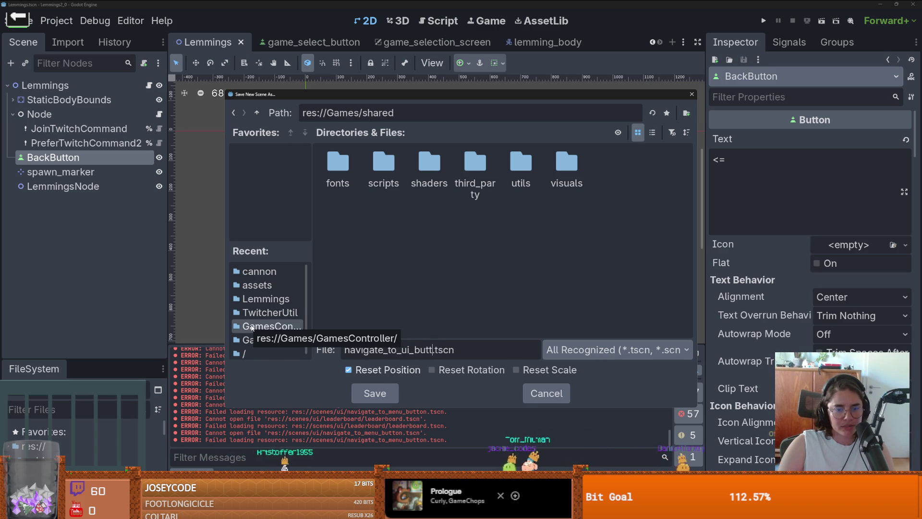
{"action": "key", "text": "Return"}
{"action": "scroll", "coordinate": [335, 142], "scroll_direction": "up", "scroll_amount": 2}
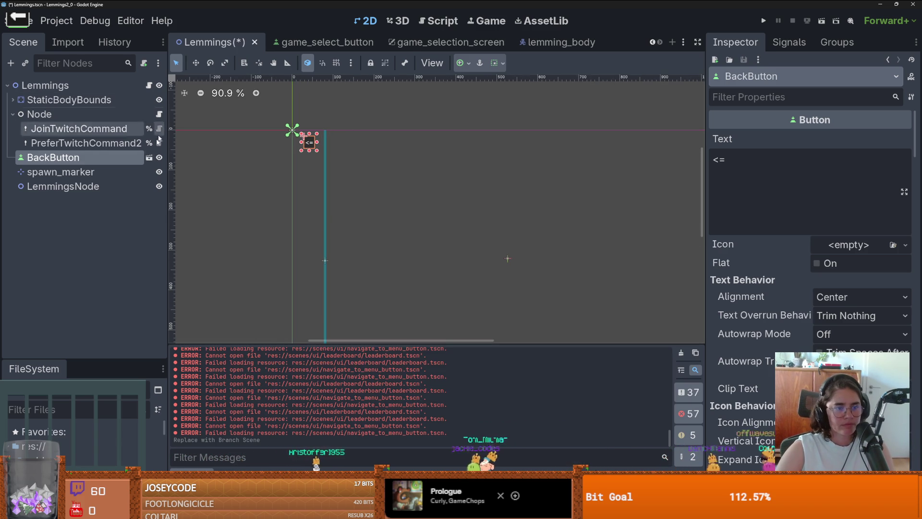
{"action": "key", "text": "ctrl+s"}
{"action": "left_click", "coordinate": [149, 85]}
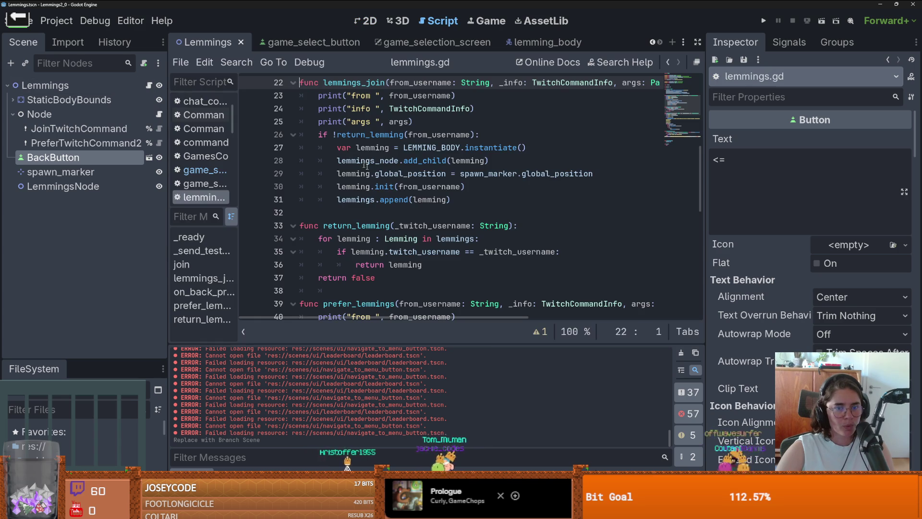
Step: Review lemmings.gd, inspecting back_button and on_back_pressed on line 18
{"action": "scroll", "coordinate": [408, 223], "scroll_direction": "up", "scroll_amount": 6}
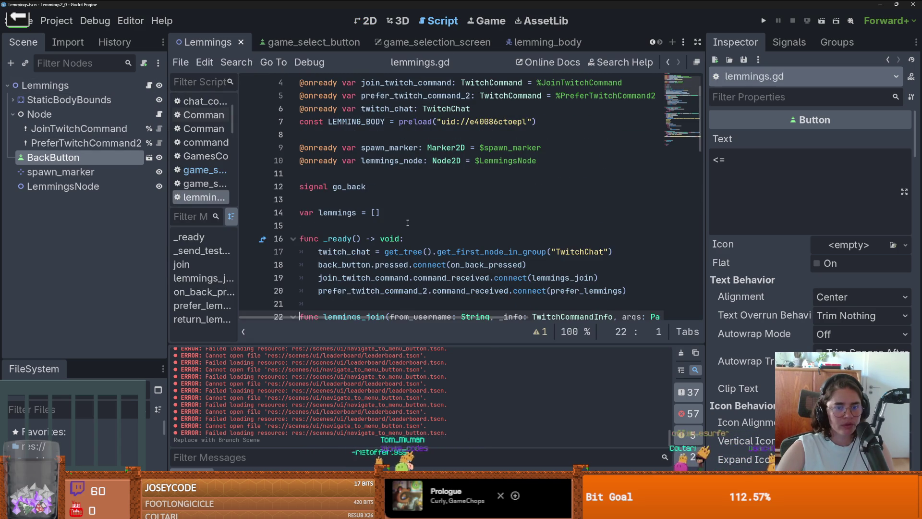
{"action": "double_click", "coordinate": [343, 265]}
{"action": "double_click", "coordinate": [484, 265]}
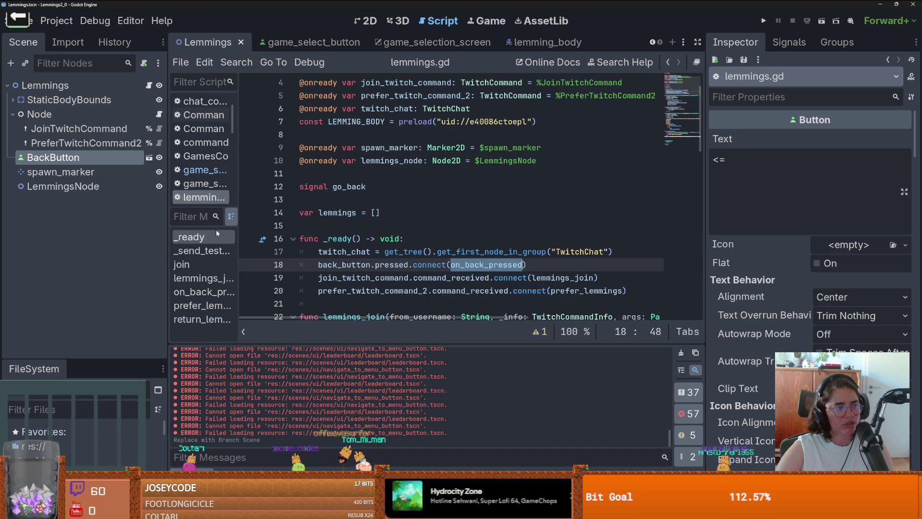
{"action": "scroll", "coordinate": [366, 258], "scroll_direction": "down", "scroll_amount": 2}
{"action": "scroll", "coordinate": [367, 258], "scroll_direction": "up", "scroll_amount": 3}
{"action": "left_click", "coordinate": [328, 238]}
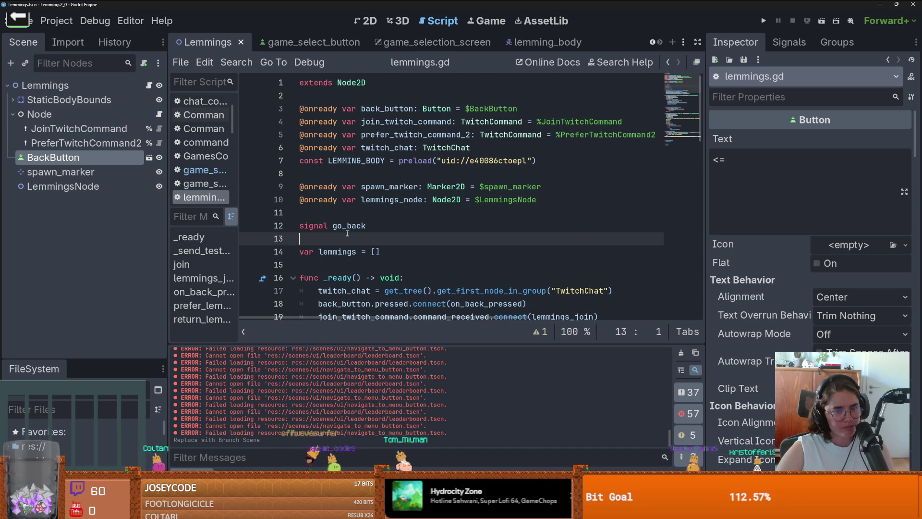
{"action": "left_click", "coordinate": [328, 209]}
Step: Enlarge the FileSystem dock, collapse cannon and Games, and bring up the TwitcherSetup scene
{"action": "mouse_move", "coordinate": [169, 152]}
{"action": "left_mouse_down"}
{"action": "mouse_move", "coordinate": [184, 159]}
{"action": "mouse_move", "coordinate": [164, 163]}
{"action": "mouse_move", "coordinate": [211, 165]}
{"action": "left_mouse_up"}
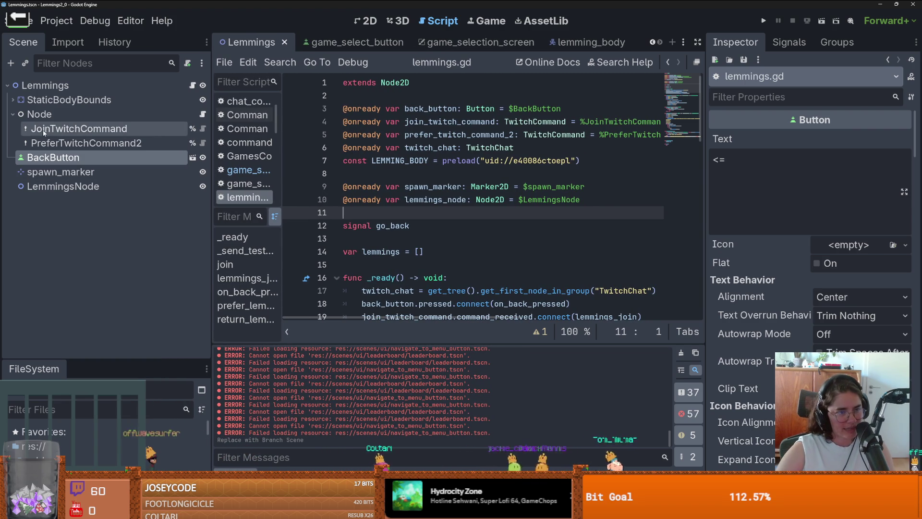
{"action": "scroll", "coordinate": [433, 169], "scroll_direction": "down", "scroll_amount": 3}
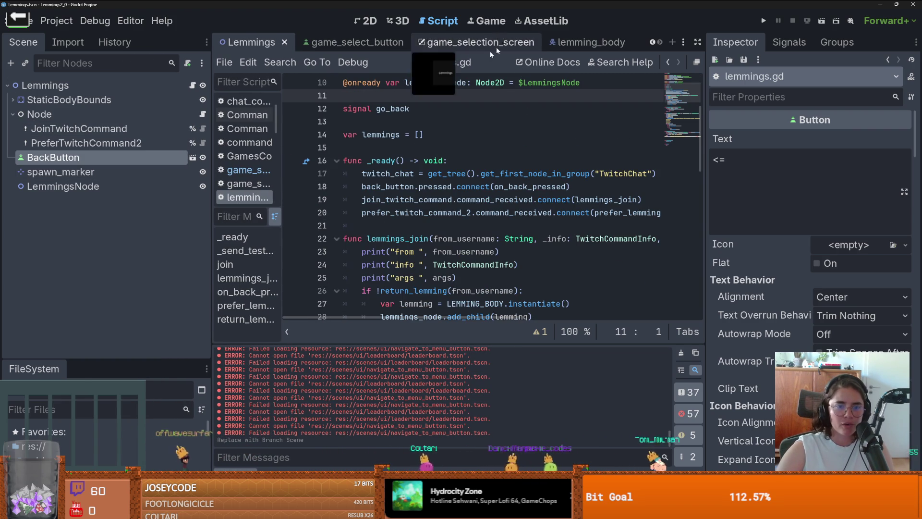
{"action": "left_click_drag", "start_coordinate": [98, 358], "coordinate": [96, 147]}
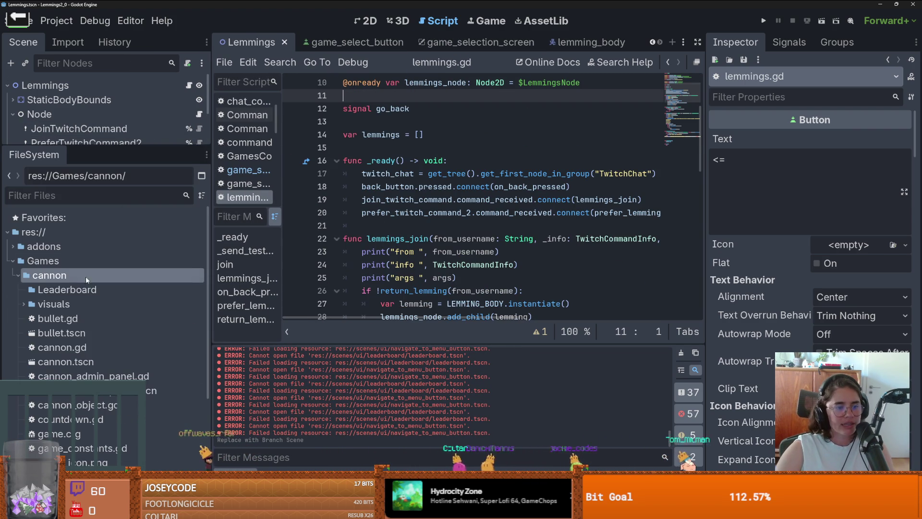
{"action": "left_click", "coordinate": [21, 274]}
{"action": "left_click", "coordinate": [13, 260]}
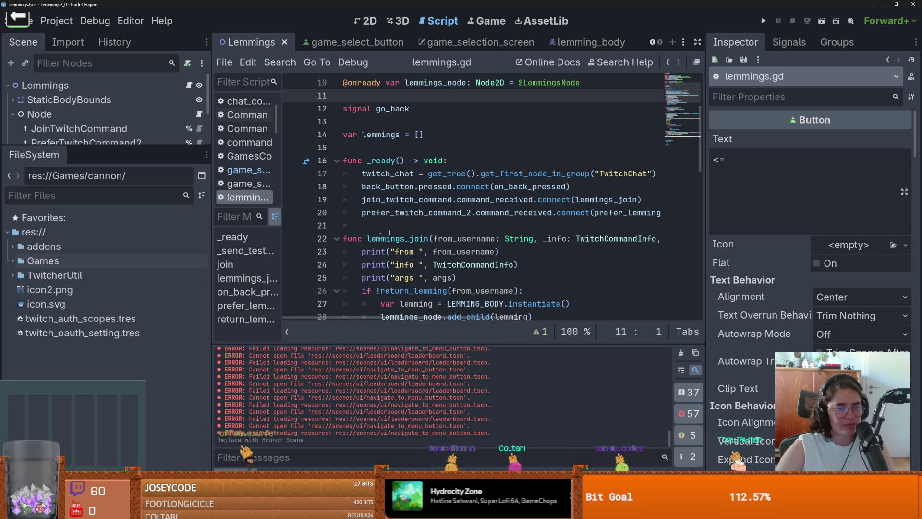
{"action": "scroll", "coordinate": [365, 242], "scroll_direction": "up", "scroll_amount": 3}
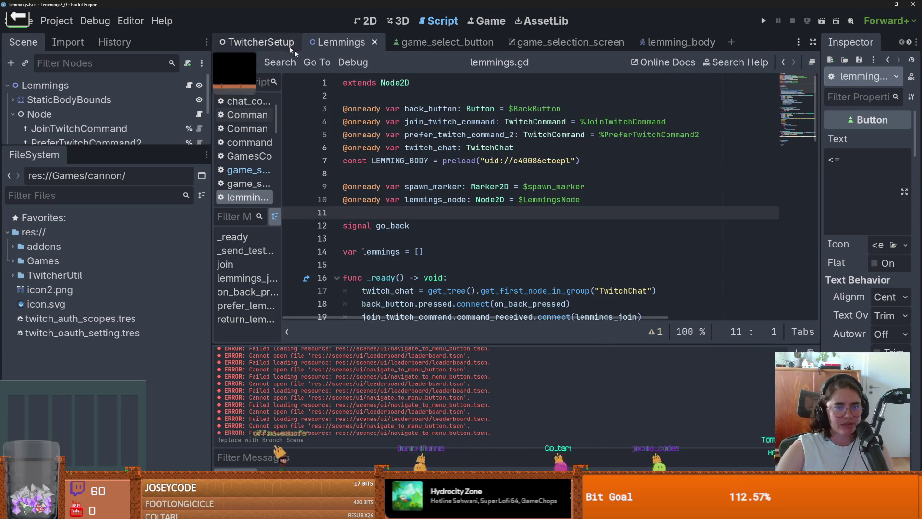
{"action": "left_click", "coordinate": [259, 42]}
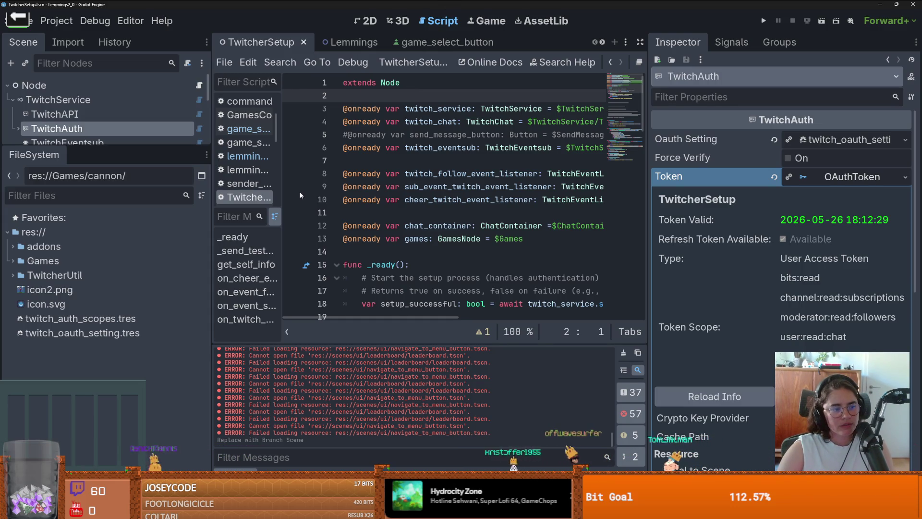
Step: Check TwitcherSetup at line 12, collapse TwitchService, and return to the Lemmings scene tab
{"action": "left_click", "coordinate": [405, 226]}
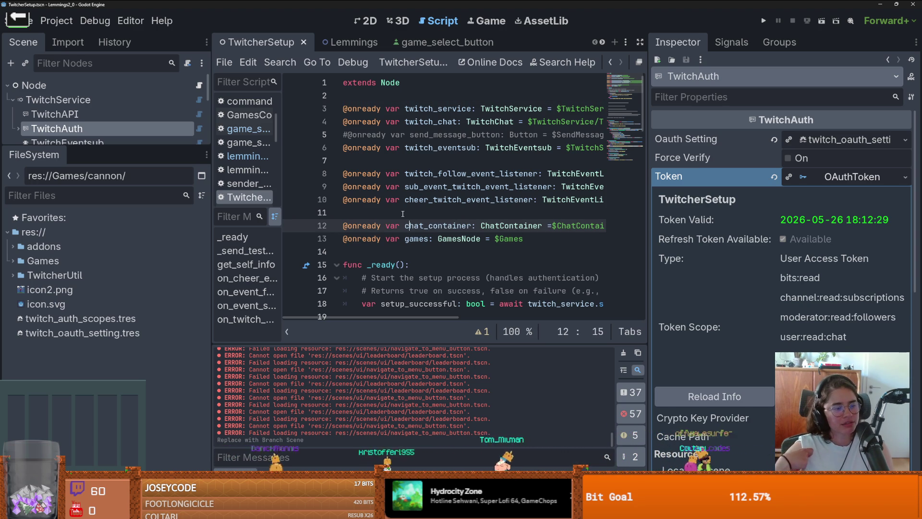
{"action": "scroll", "coordinate": [402, 213], "scroll_direction": "down", "scroll_amount": 4}
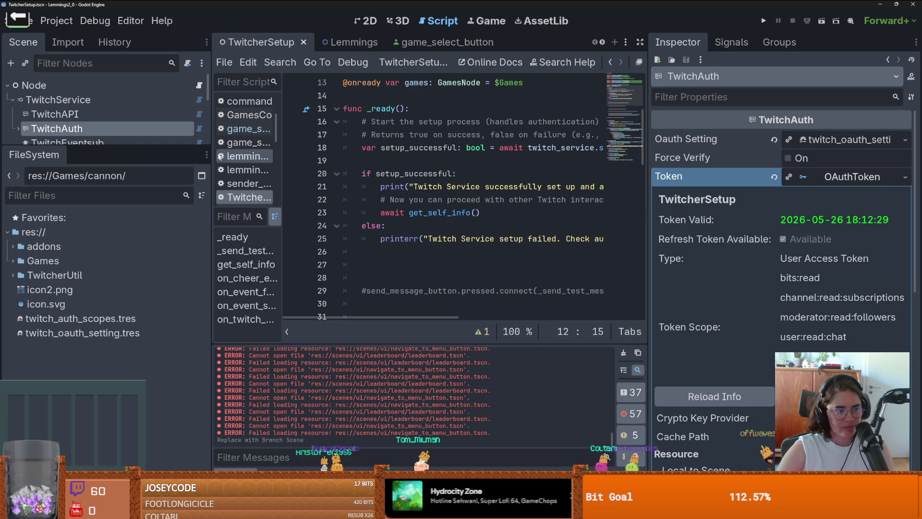
{"action": "mouse_move", "coordinate": [174, 147]}
{"action": "left_mouse_down"}
{"action": "mouse_move", "coordinate": [174, 300]}
{"action": "mouse_move", "coordinate": [175, 248]}
{"action": "left_mouse_up"}
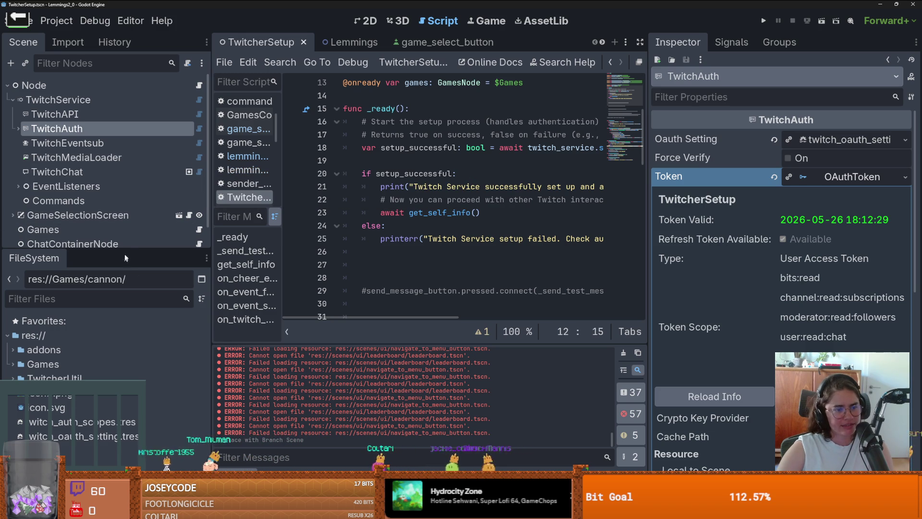
{"action": "left_click_drag", "start_coordinate": [128, 247], "coordinate": [128, 309]}
{"action": "left_click", "coordinate": [13, 100]}
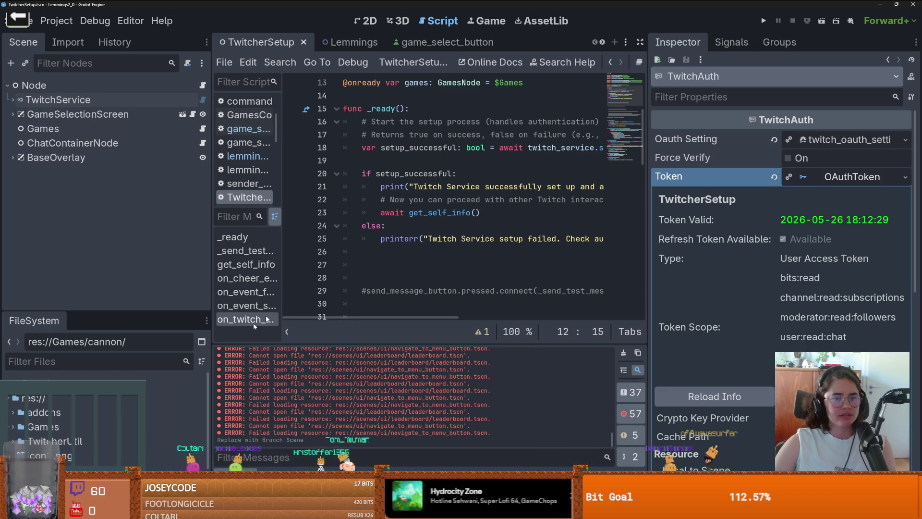
{"action": "left_click", "coordinate": [357, 43]}
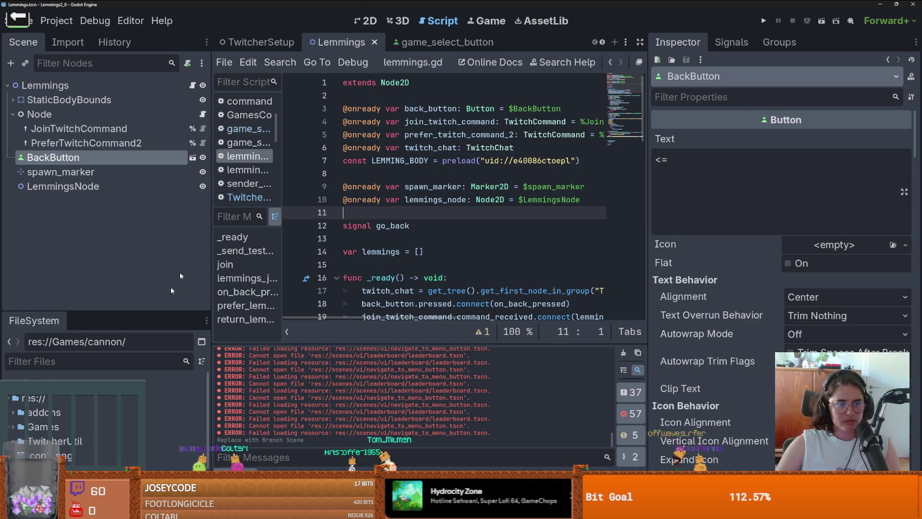
Step: Enlarge the FileSystem and Scene docks and expand the Games/cannon folder
{"action": "left_click_drag", "start_coordinate": [145, 312], "coordinate": [144, 193]}
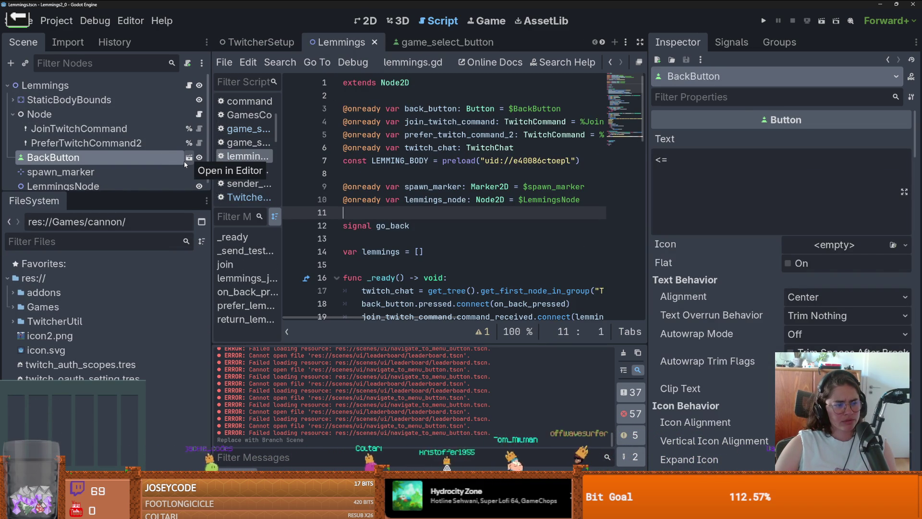
{"action": "left_click", "coordinate": [185, 163]}
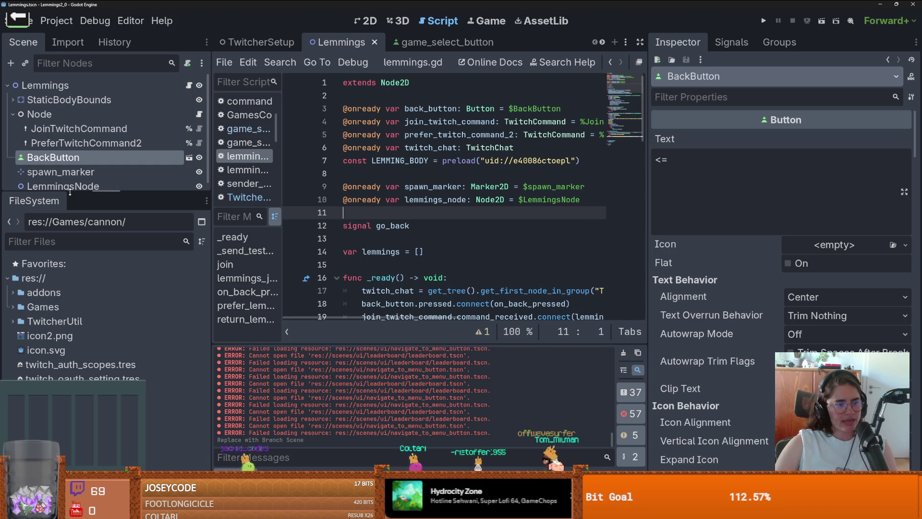
{"action": "left_click_drag", "start_coordinate": [69, 191], "coordinate": [67, 242]}
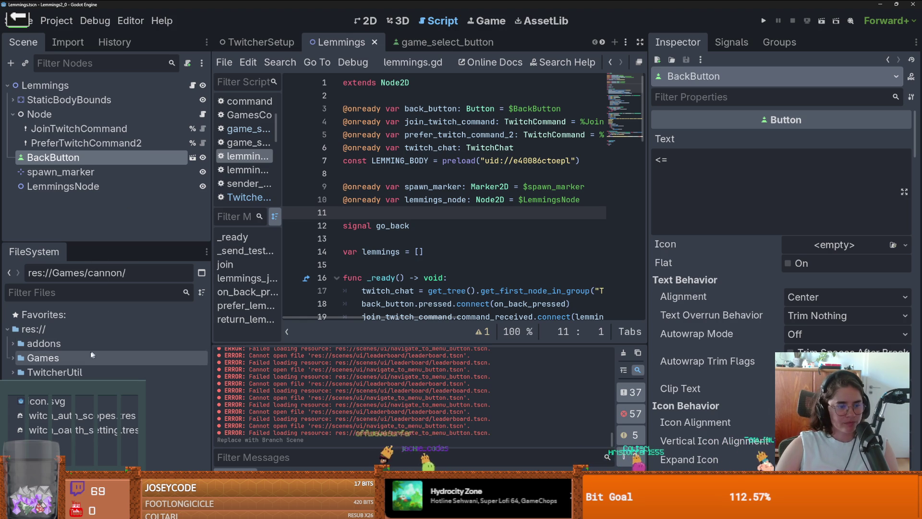
{"action": "left_click", "coordinate": [13, 358]}
{"action": "left_click", "coordinate": [18, 361]}
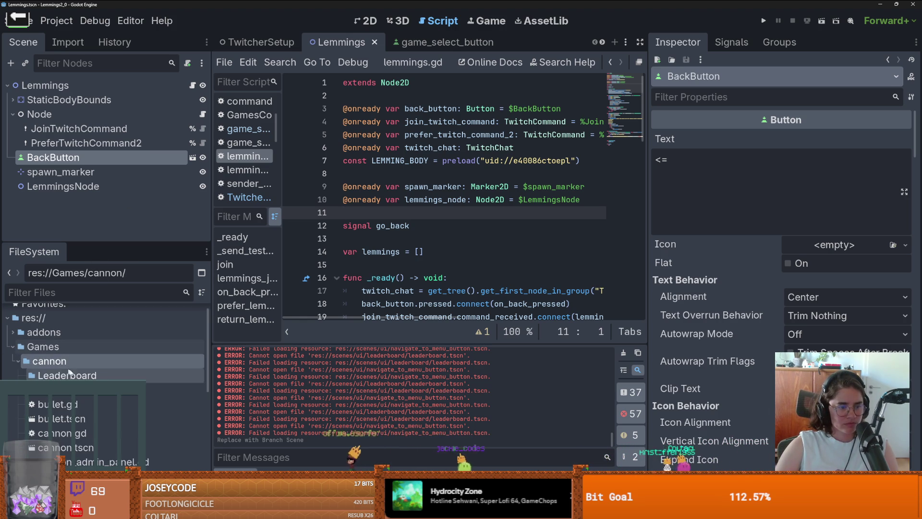
{"action": "scroll", "coordinate": [73, 372], "scroll_direction": "down", "scroll_amount": 3}
{"action": "scroll", "coordinate": [76, 365], "scroll_direction": "up", "scroll_amount": 2}
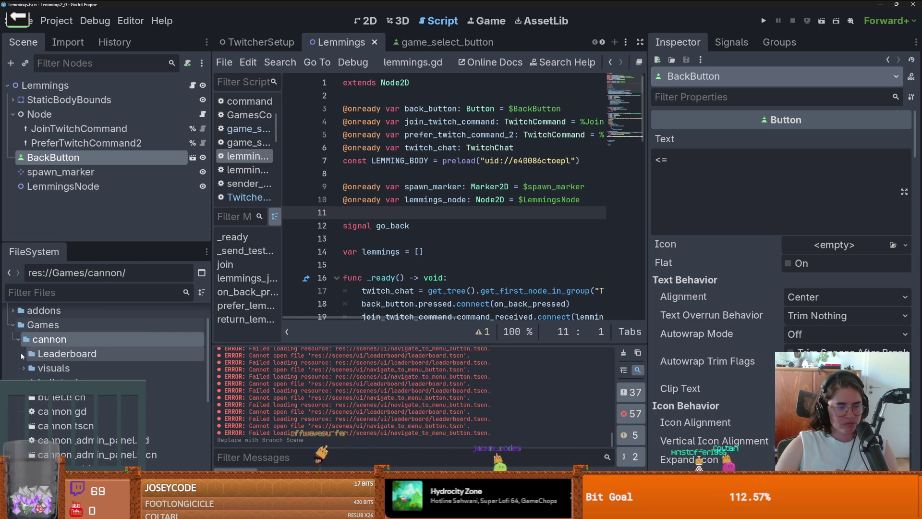
Step: Check the Leaderboard folder's context menu, then open cannon.tscn, hitting the dependency error
{"action": "right_click", "coordinate": [65, 354]}
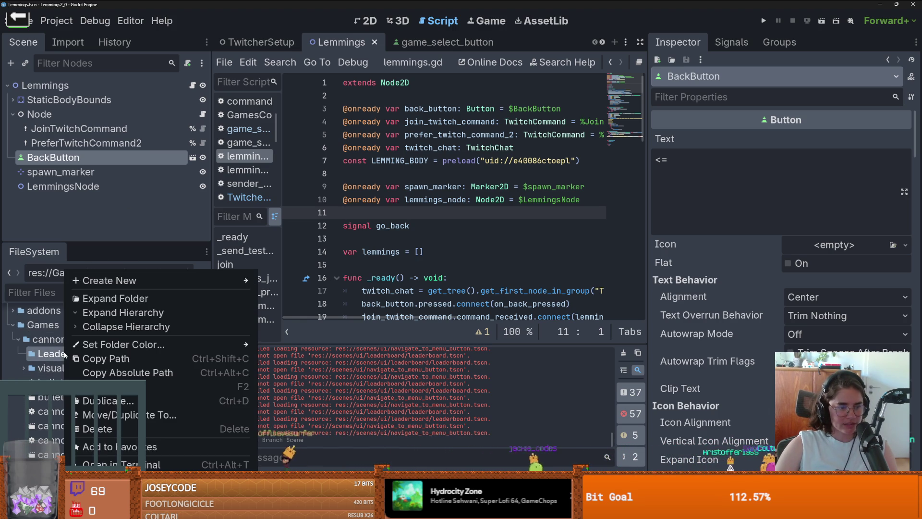
{"action": "mouse_move", "coordinate": [114, 280]}
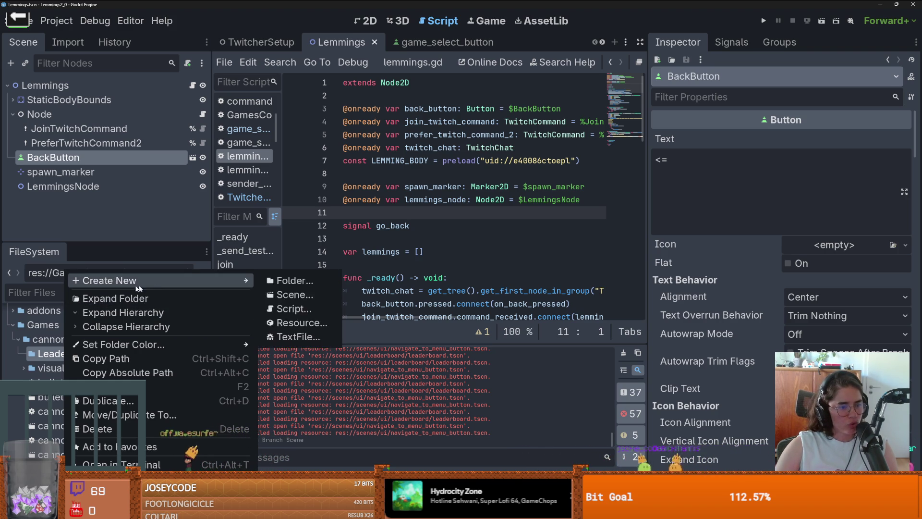
{"action": "left_click", "coordinate": [51, 352]}
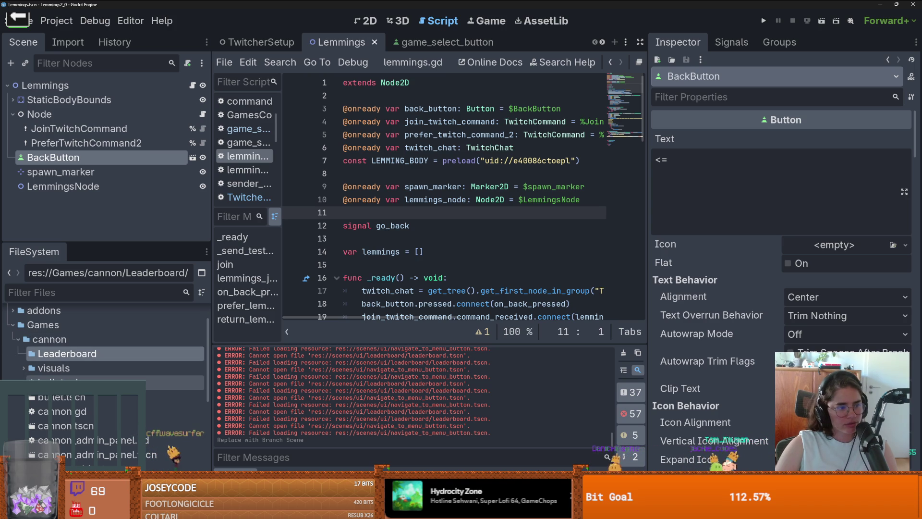
{"action": "scroll", "coordinate": [116, 378], "scroll_direction": "down", "scroll_amount": 5}
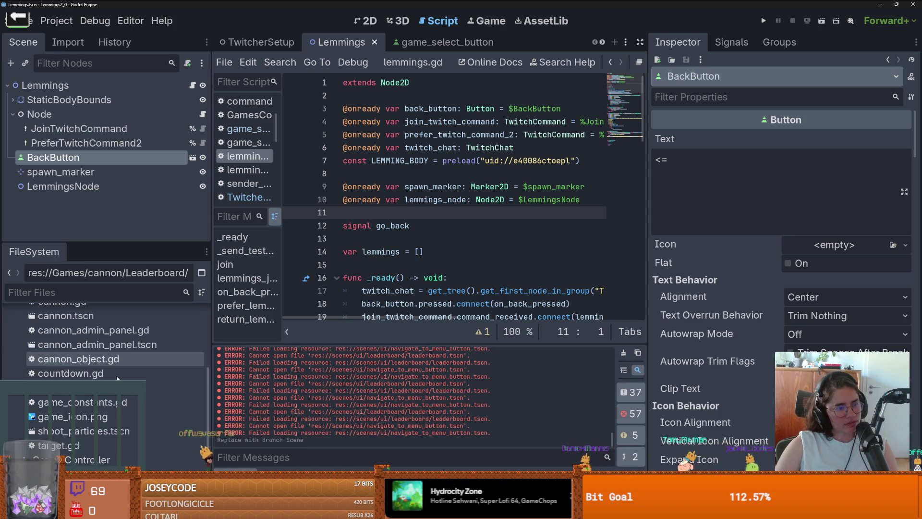
{"action": "left_click_drag", "start_coordinate": [98, 238], "coordinate": [98, 93]}
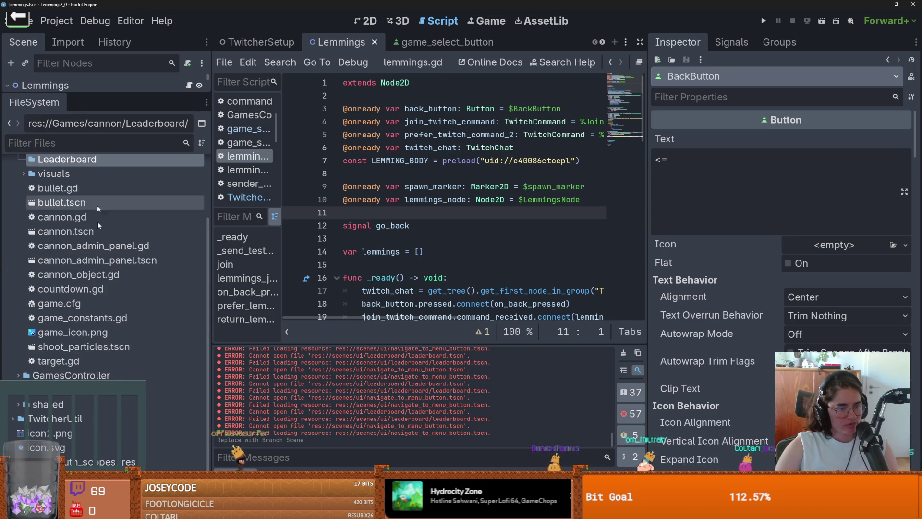
{"action": "scroll", "coordinate": [96, 216], "scroll_direction": "up", "scroll_amount": 3}
{"action": "double_click", "coordinate": [81, 308]}
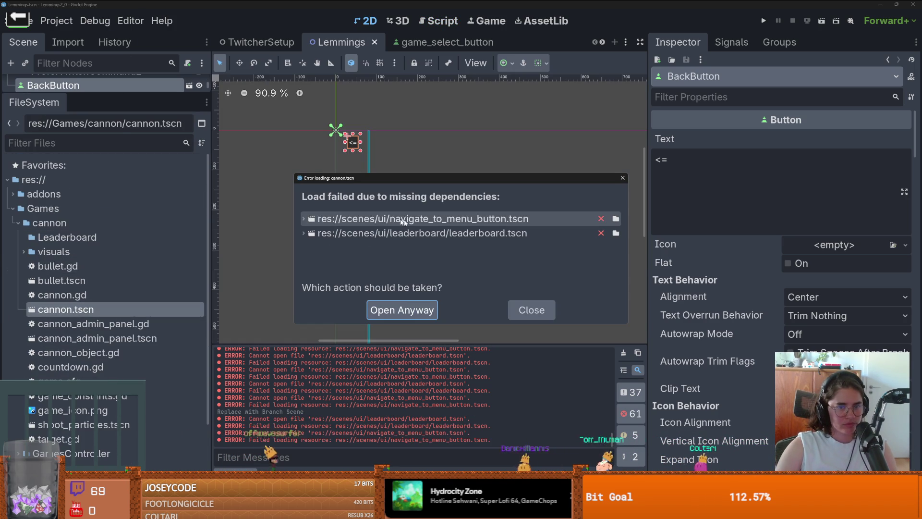
Step: Remap navigate_to_menu_button.tscn to Games/shared/navigate_to_ui_button.tscn and close the error window
{"action": "left_click", "coordinate": [303, 219]}
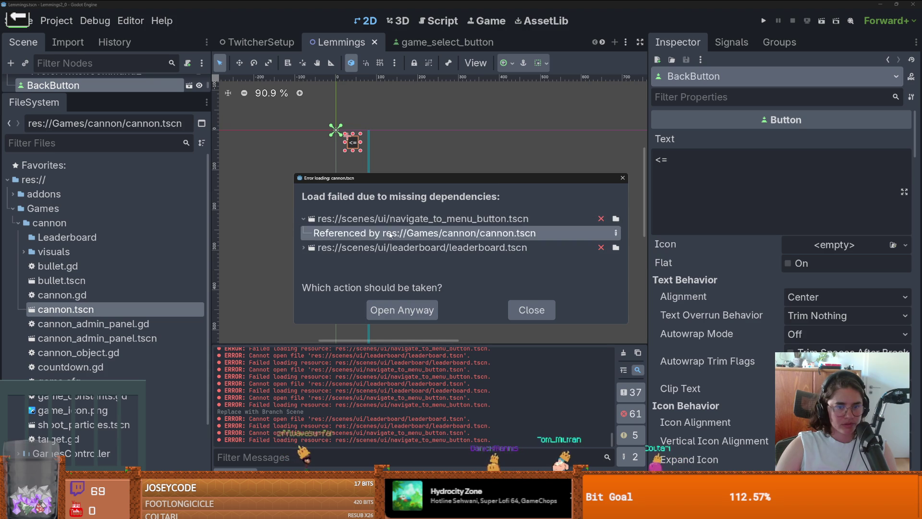
{"action": "left_click", "coordinate": [615, 219]}
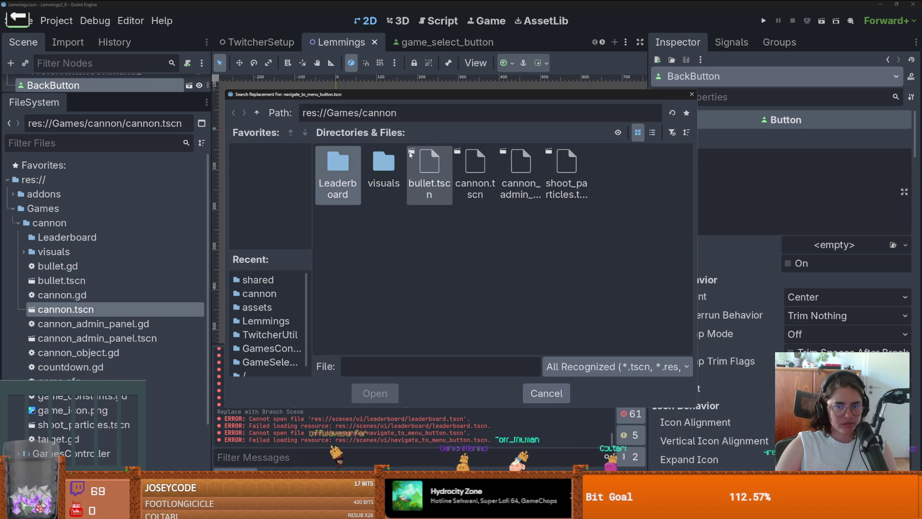
{"action": "left_click", "coordinate": [257, 113]}
{"action": "double_click", "coordinate": [475, 165]}
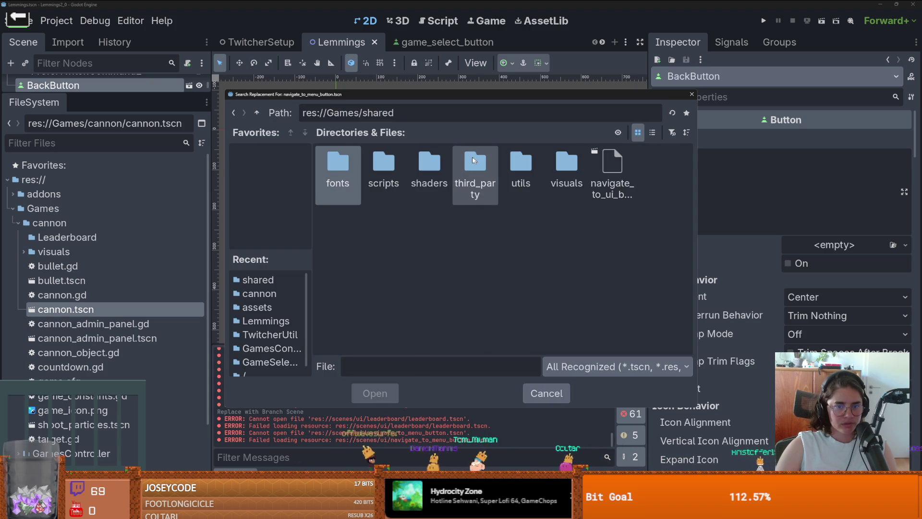
{"action": "left_click", "coordinate": [618, 169]}
{"action": "double_click", "coordinate": [618, 169]}
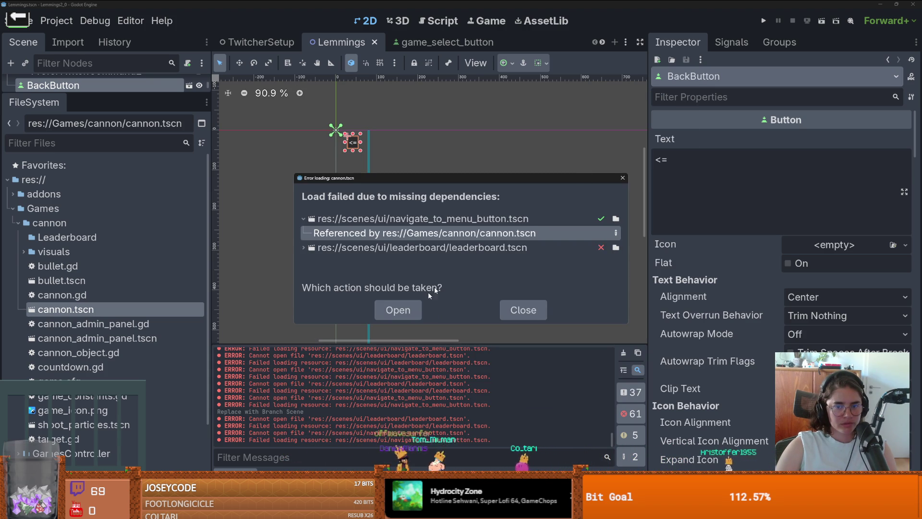
{"action": "left_click", "coordinate": [501, 311]}
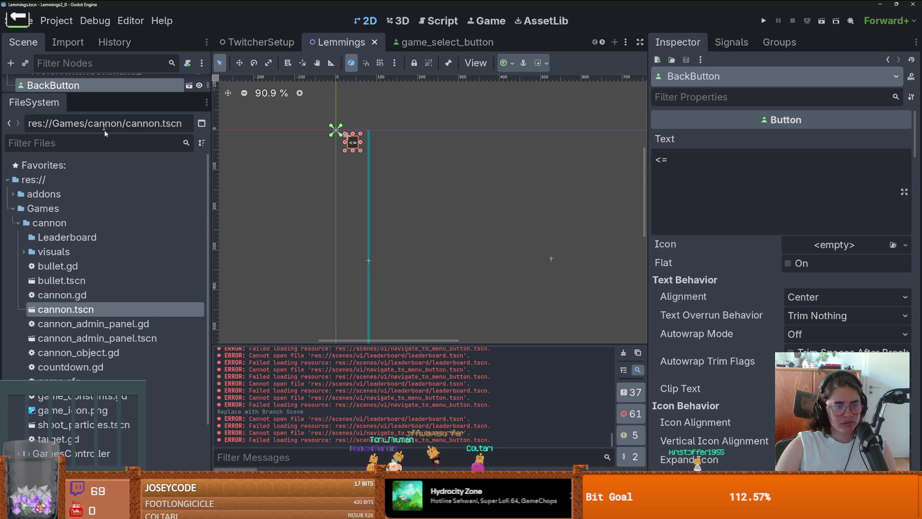
Step: Create a new scene named Leaderboard in the cannon Leaderboard folder
{"action": "left_click_drag", "start_coordinate": [114, 92], "coordinate": [114, 185]}
{"action": "right_click", "coordinate": [81, 330]}
{"action": "mouse_move", "coordinate": [182, 279]}
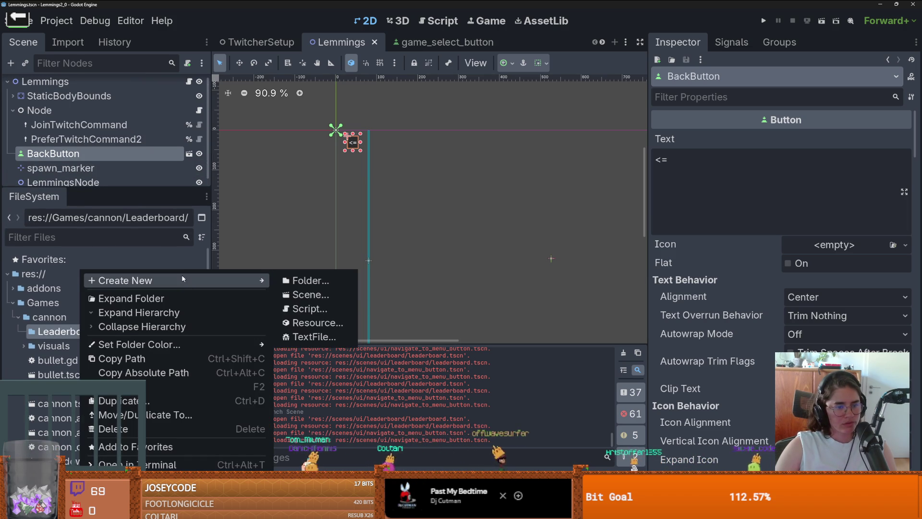
{"action": "left_click", "coordinate": [310, 294]}
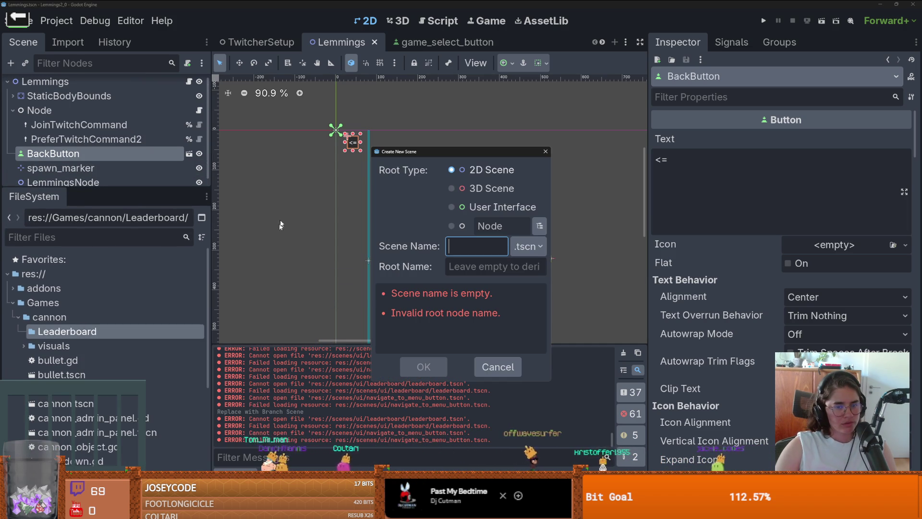
{"action": "type", "text": "Leaderboard"}
{"action": "key", "text": "Return"}
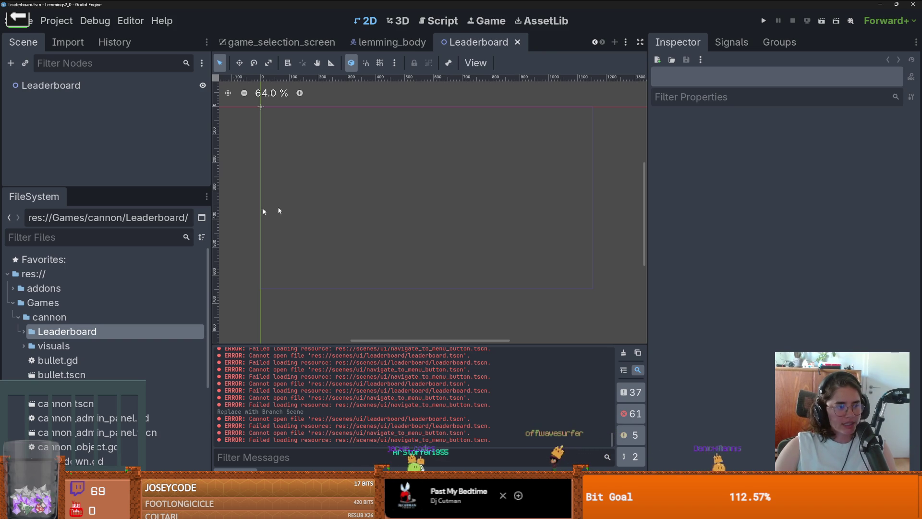
Step: Select the Leaderboard root node, reopen cannon.tscn, and browse for a leaderboard.tscn replacement
{"action": "scroll", "coordinate": [377, 228], "scroll_direction": "down", "scroll_amount": 1}
{"action": "scroll", "coordinate": [377, 227], "scroll_direction": "down", "scroll_amount": 2}
{"action": "scroll", "coordinate": [354, 214], "scroll_direction": "down", "scroll_amount": 1}
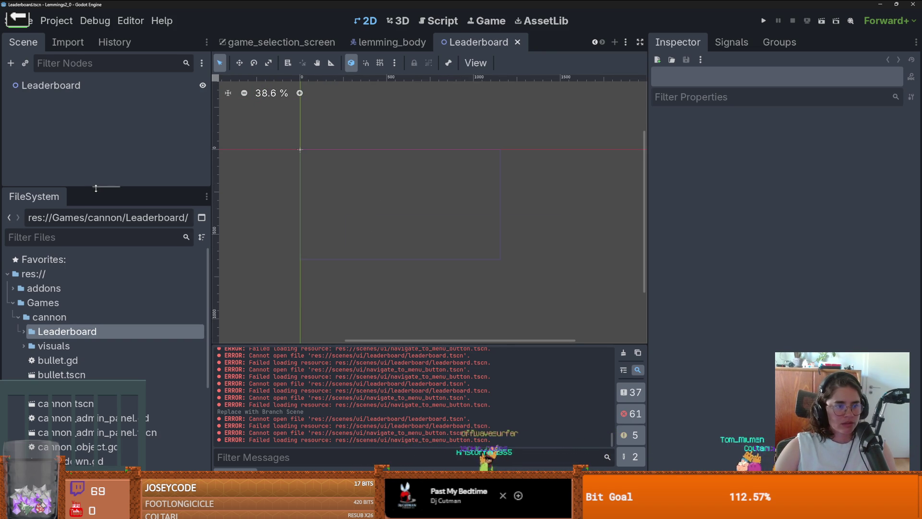
{"action": "left_click", "coordinate": [68, 82]}
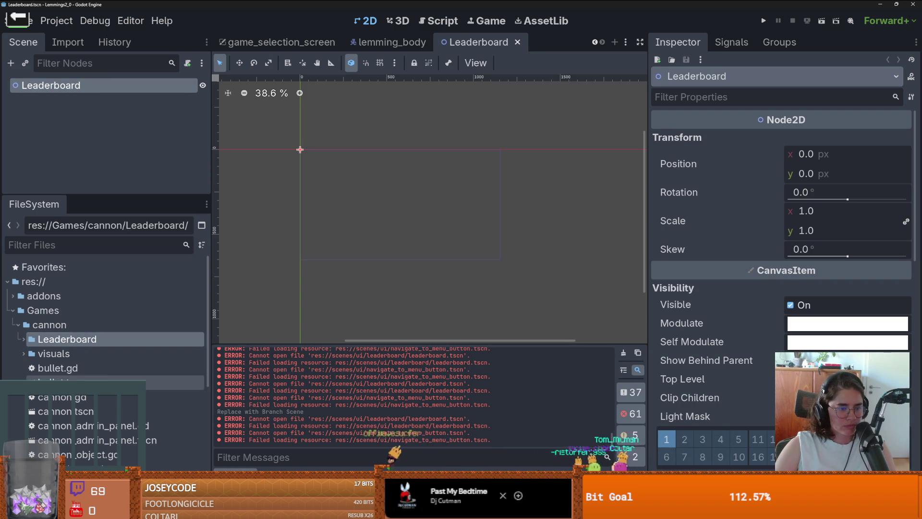
{"action": "scroll", "coordinate": [104, 340], "scroll_direction": "down", "scroll_amount": 3}
{"action": "double_click", "coordinate": [67, 355]}
{"action": "left_click", "coordinate": [615, 218]}
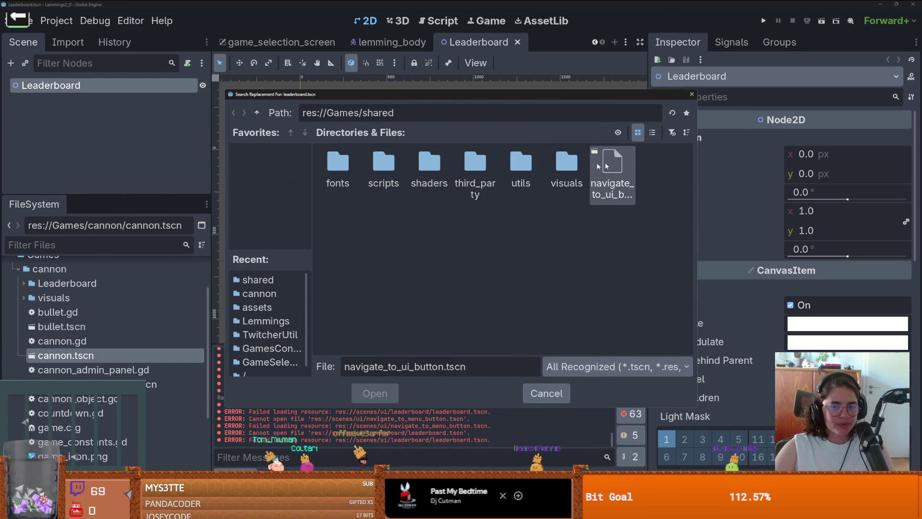
Step: Point the leaderboard dependency at Games/cannon/Leaderboard/Leaderboard.tscn and open cannon.tscn
{"action": "left_click", "coordinate": [258, 112]}
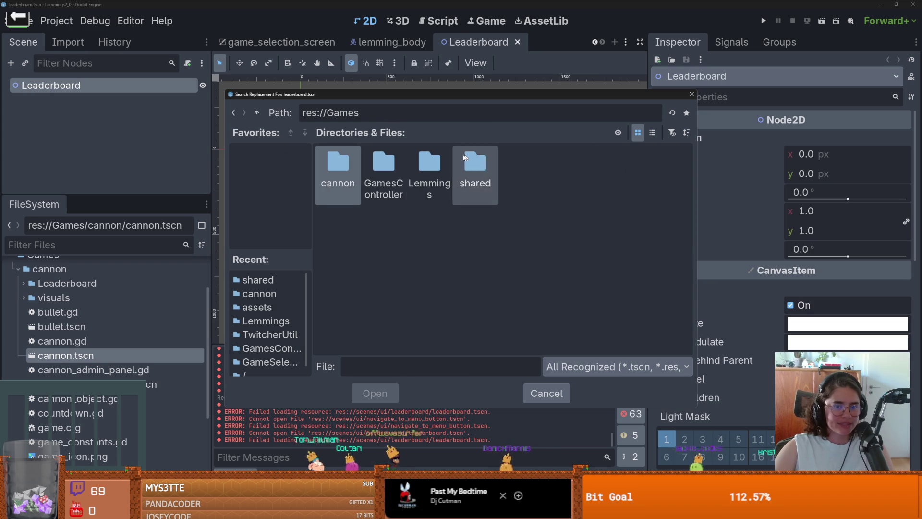
{"action": "double_click", "coordinate": [340, 163]}
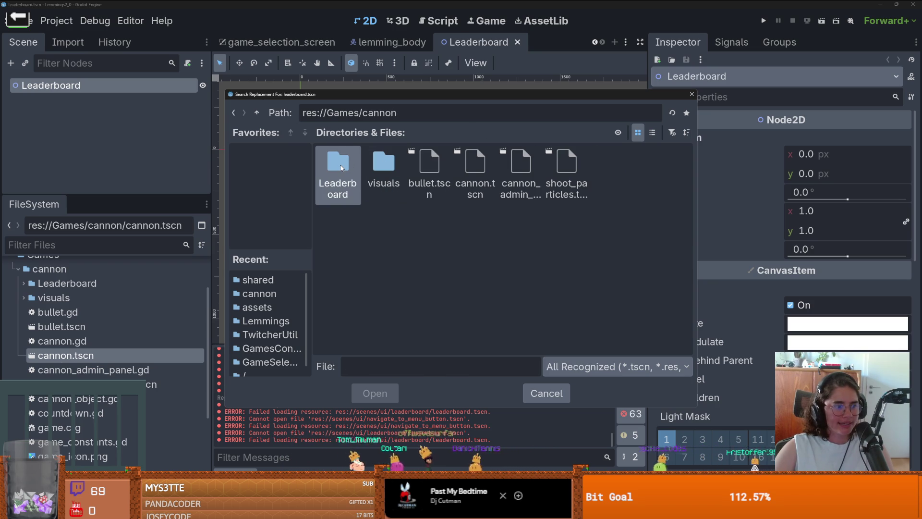
{"action": "double_click", "coordinate": [321, 170]}
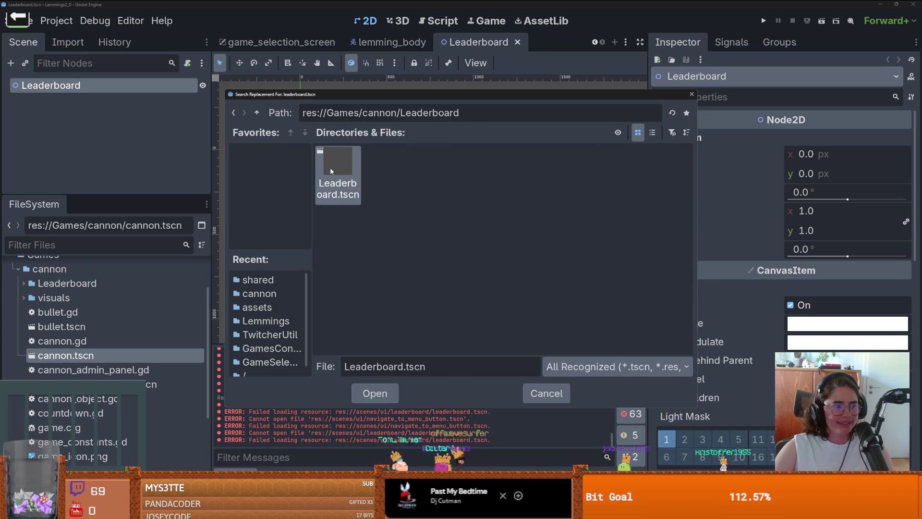
{"action": "left_click", "coordinate": [379, 394]}
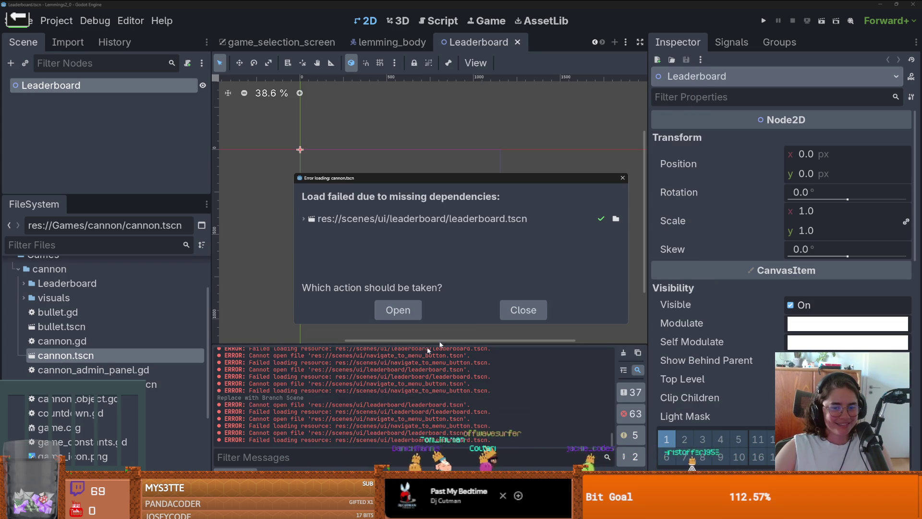
{"action": "left_click", "coordinate": [397, 309]}
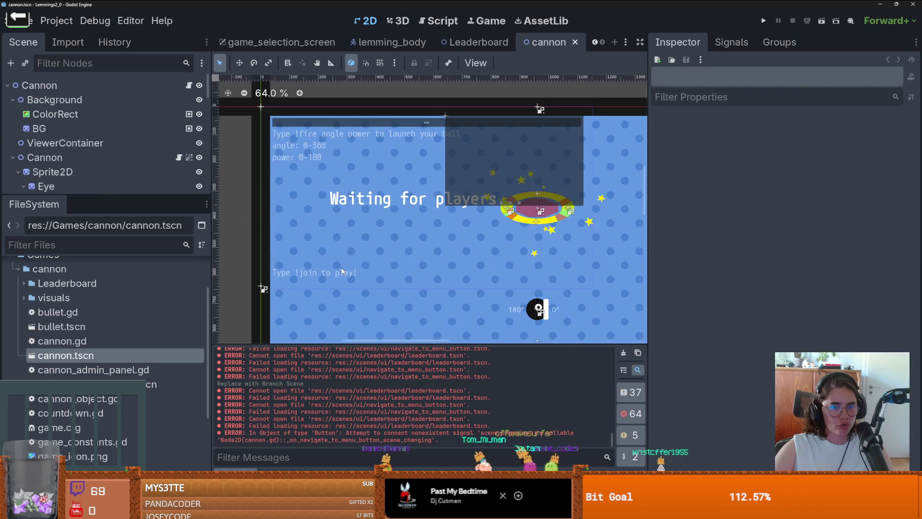
Step: Enlarge the Scene dock, collapse the Background node, and save cannon.tscn
{"action": "scroll", "coordinate": [412, 171], "scroll_direction": "down", "scroll_amount": 3}
{"action": "scroll", "coordinate": [412, 171], "scroll_direction": "up", "scroll_amount": 3}
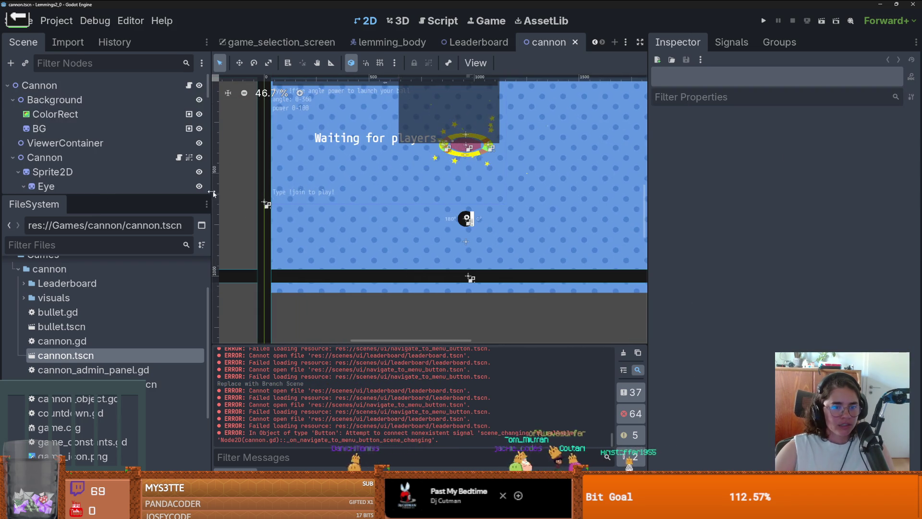
{"action": "left_click_drag", "start_coordinate": [184, 196], "coordinate": [184, 360]}
{"action": "scroll", "coordinate": [423, 244], "scroll_direction": "down", "scroll_amount": 2}
{"action": "scroll", "coordinate": [423, 244], "scroll_direction": "up", "scroll_amount": 3}
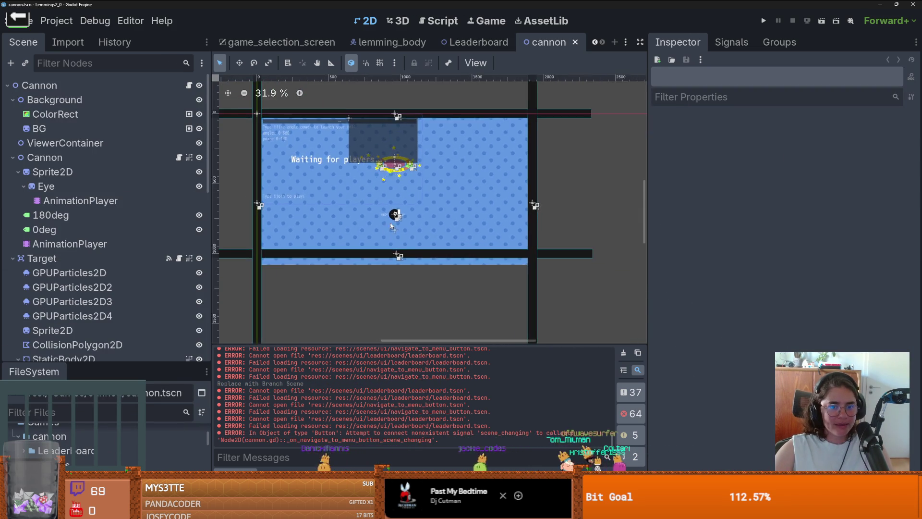
{"action": "scroll", "coordinate": [423, 244], "scroll_direction": "down", "scroll_amount": 2}
{"action": "scroll", "coordinate": [423, 244], "scroll_direction": "up", "scroll_amount": 1}
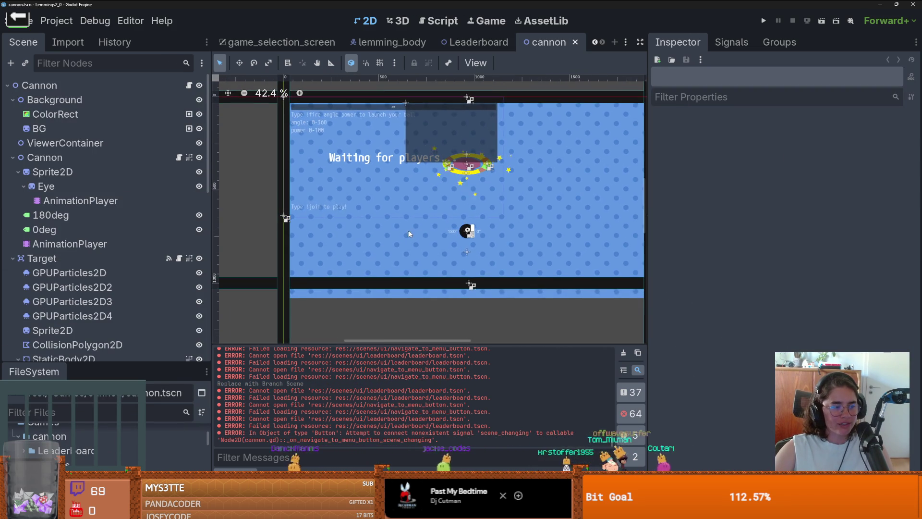
{"action": "scroll", "coordinate": [416, 225], "scroll_direction": "down", "scroll_amount": 3}
{"action": "scroll", "coordinate": [416, 225], "scroll_direction": "up", "scroll_amount": 2}
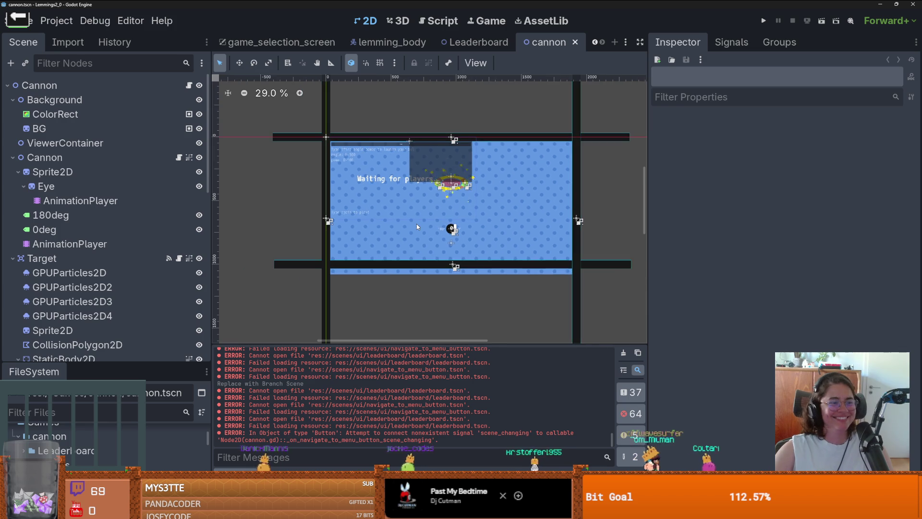
{"action": "scroll", "coordinate": [417, 225], "scroll_direction": "up", "scroll_amount": 1}
{"action": "scroll", "coordinate": [417, 226], "scroll_direction": "down", "scroll_amount": 2}
{"action": "scroll", "coordinate": [415, 228], "scroll_direction": "up", "scroll_amount": 1}
{"action": "scroll", "coordinate": [415, 228], "scroll_direction": "up", "scroll_amount": 1}
{"action": "scroll", "coordinate": [283, 240], "scroll_direction": "down", "scroll_amount": 1}
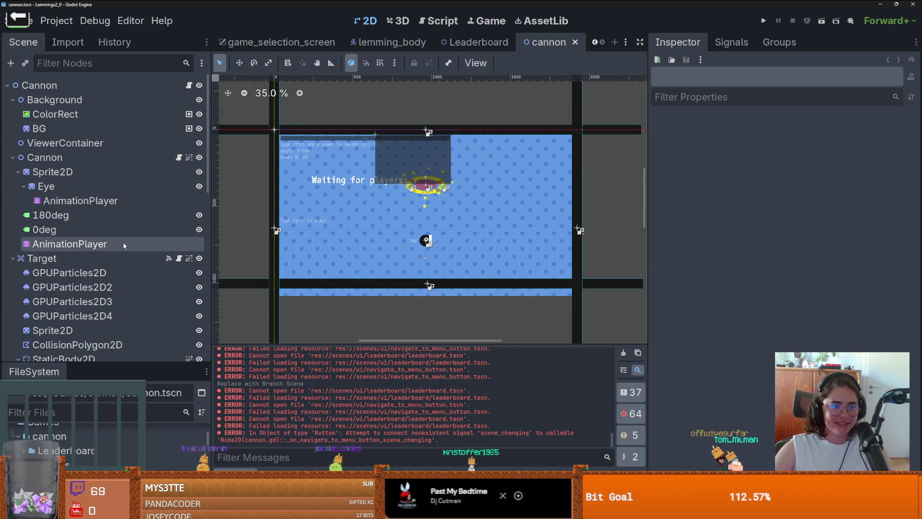
{"action": "left_click_drag", "start_coordinate": [128, 363], "coordinate": [129, 413]}
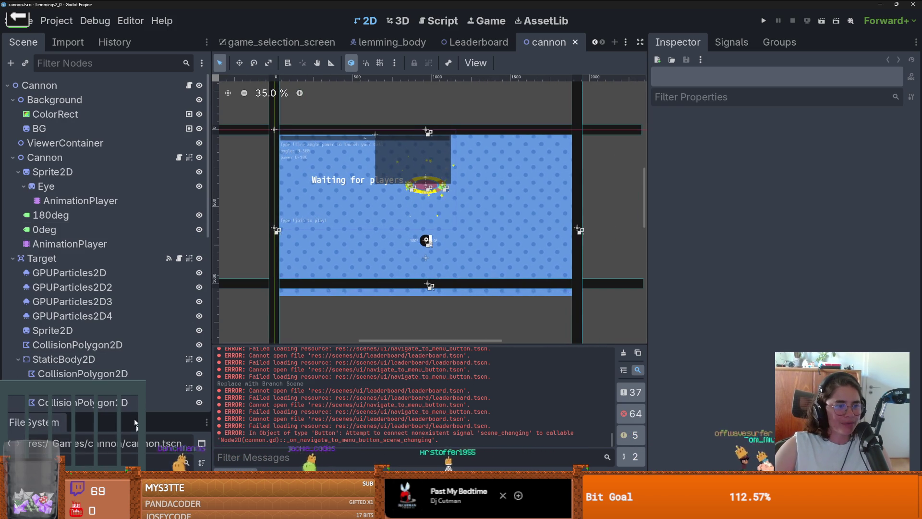
{"action": "left_click", "coordinate": [12, 100]}
{"action": "key", "text": "ctrl+s"}
Step: Collapse the Cannon, Target, BoundaryTop, BoundaryRight and BoundaryBottom nodes
{"action": "left_click", "coordinate": [12, 128]}
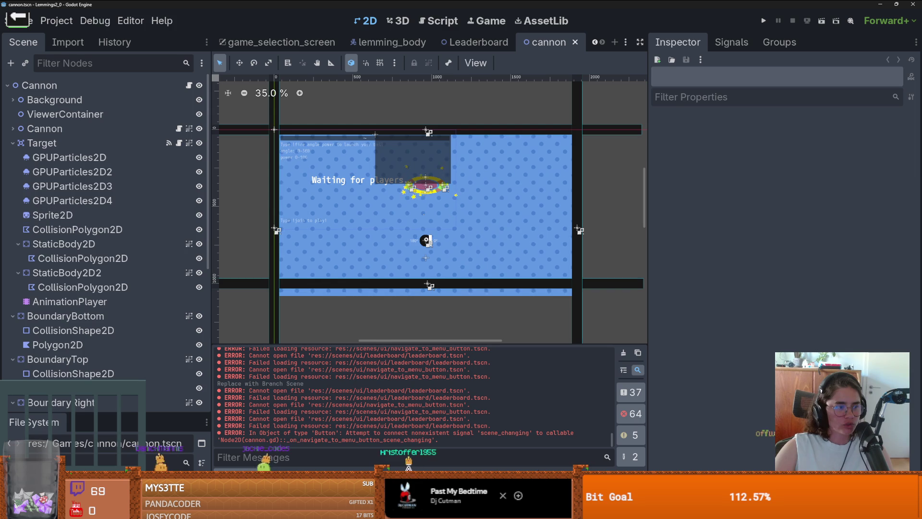
{"action": "left_click", "coordinate": [12, 143]}
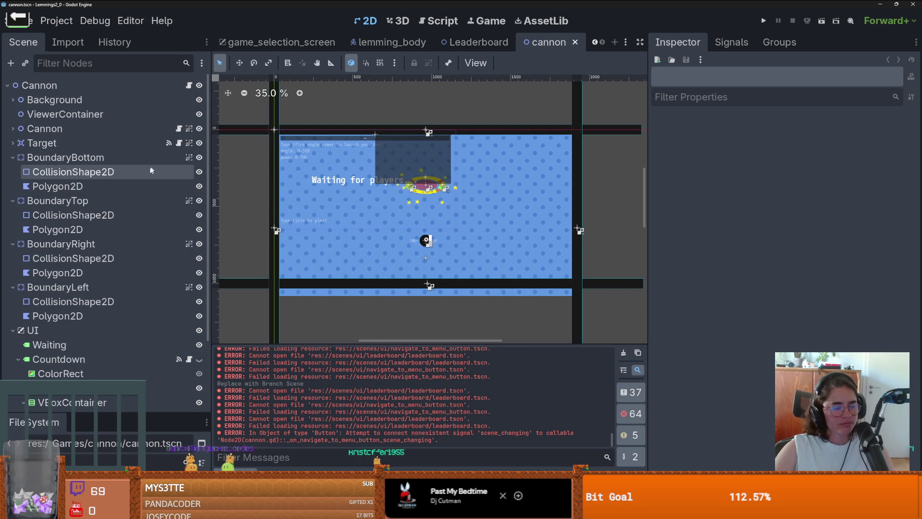
{"action": "scroll", "coordinate": [72, 182], "scroll_direction": "down", "scroll_amount": 3}
{"action": "scroll", "coordinate": [129, 212], "scroll_direction": "up", "scroll_amount": 1}
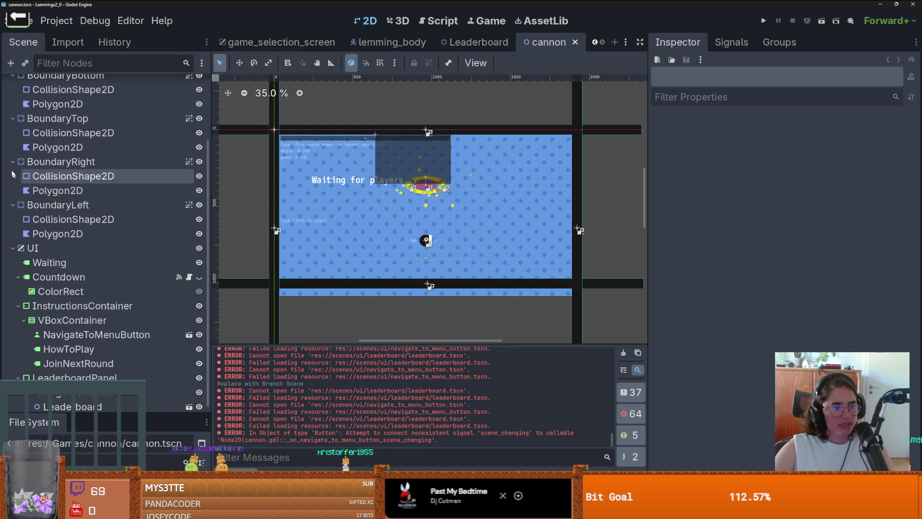
{"action": "left_click", "coordinate": [13, 154]}
{"action": "left_click", "coordinate": [13, 140]}
{"action": "scroll", "coordinate": [16, 127], "scroll_direction": "up", "scroll_amount": 2}
{"action": "left_click", "coordinate": [12, 155]}
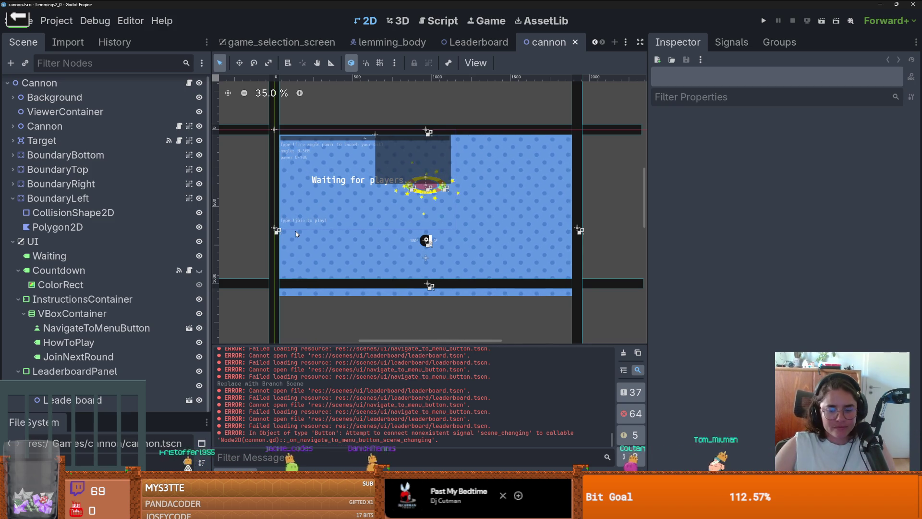
Step: Switch to the Paint window and maximize it
{"action": "key", "text": "super"}
{"action": "key", "text": "super"}
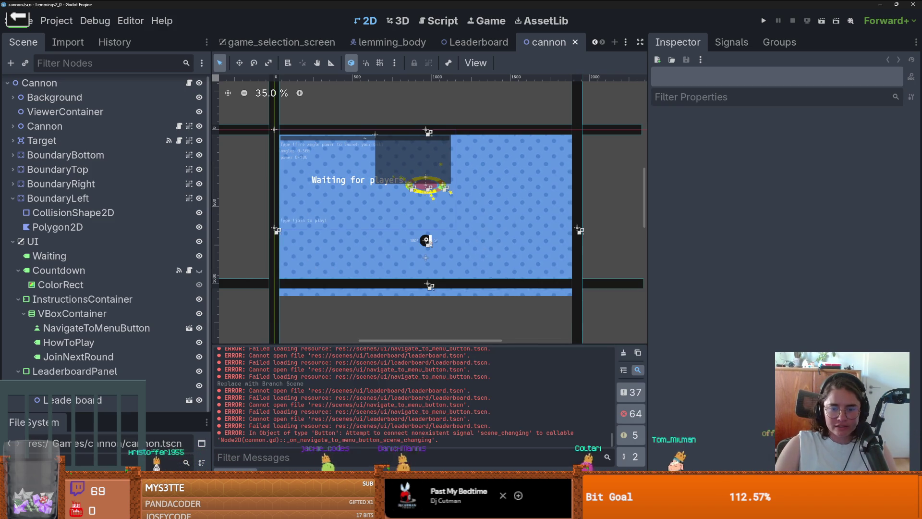
{"action": "key", "text": "alt+Tab"}
{"action": "left_click", "coordinate": [727, 129]}
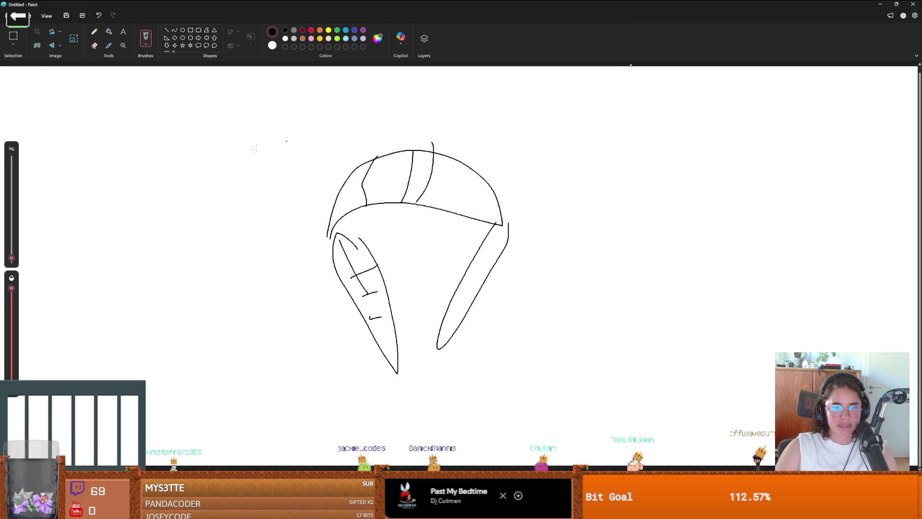
Step: Select and delete the old sketch to clear the canvas
{"action": "key", "text": "ctrl+a"}
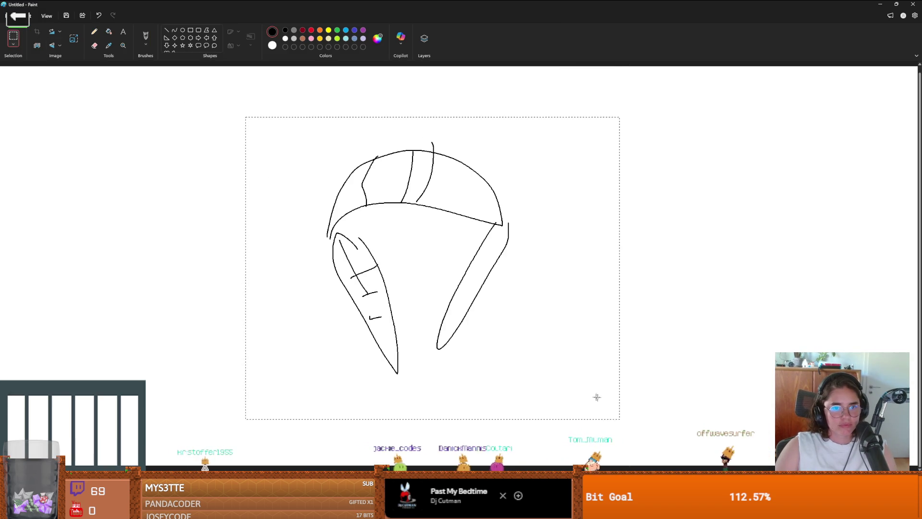
{"action": "right_click", "coordinate": [439, 298]}
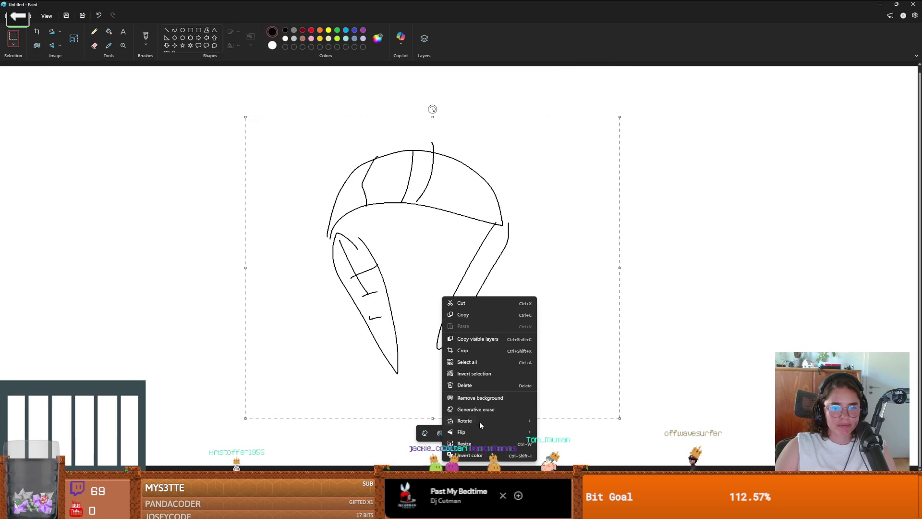
{"action": "left_click", "coordinate": [480, 386]}
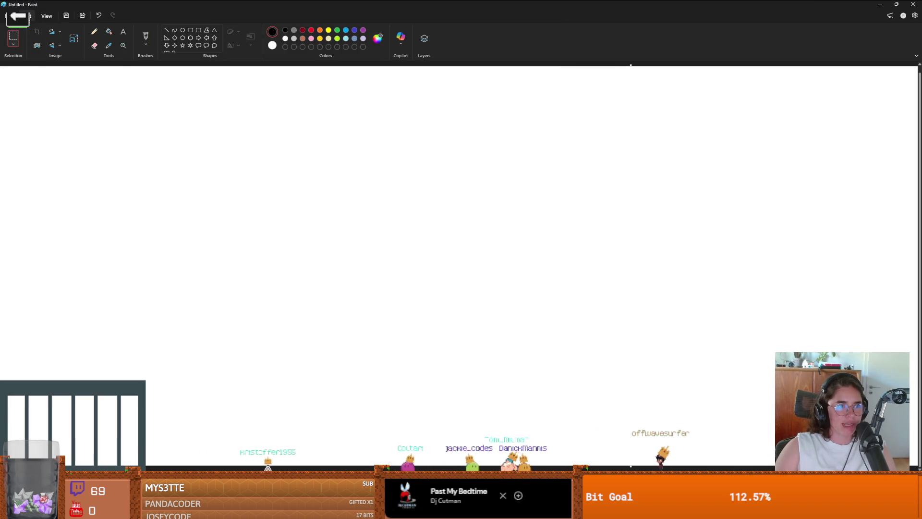
Step: Browse the View and File menus and check the image properties without changing anything
{"action": "left_click", "coordinate": [48, 17]}
{"action": "left_click", "coordinate": [10, 16]}
{"action": "left_click", "coordinate": [10, 16]}
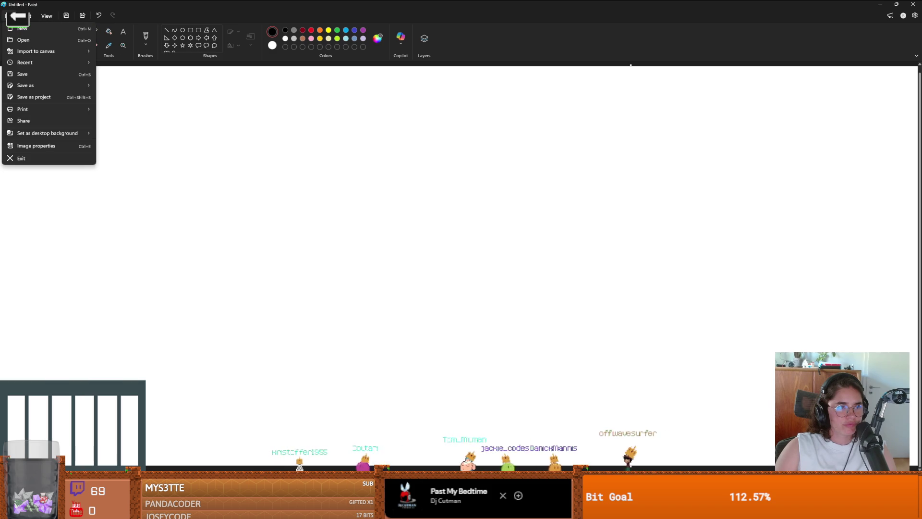
{"action": "left_click", "coordinate": [36, 147]}
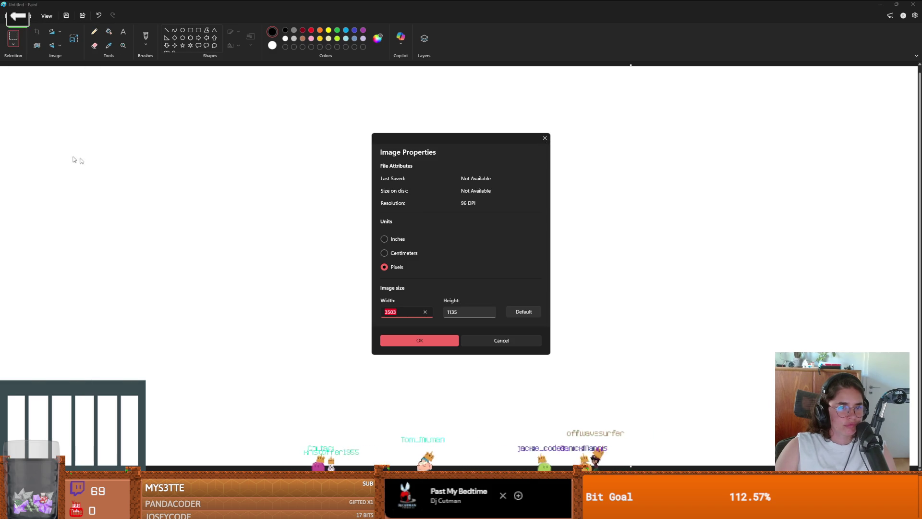
{"action": "left_click", "coordinate": [545, 138]}
{"action": "left_click", "coordinate": [10, 16]}
{"action": "mouse_move", "coordinate": [51, 134]}
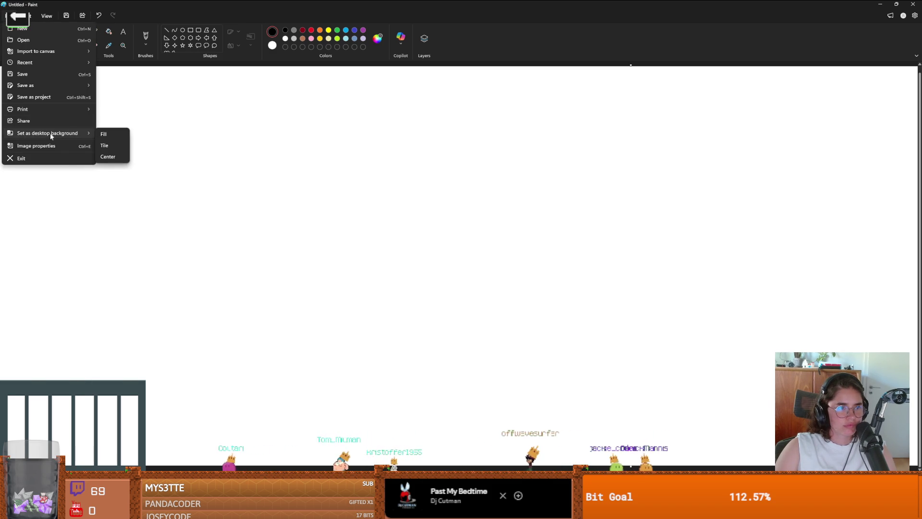
{"action": "left_click", "coordinate": [160, 94]}
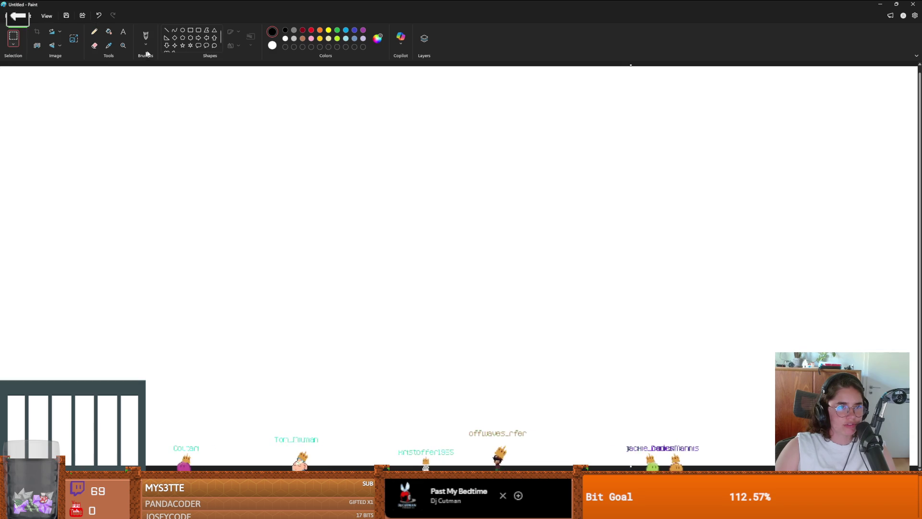
{"action": "left_click", "coordinate": [10, 15]}
{"action": "mouse_move", "coordinate": [24, 133]}
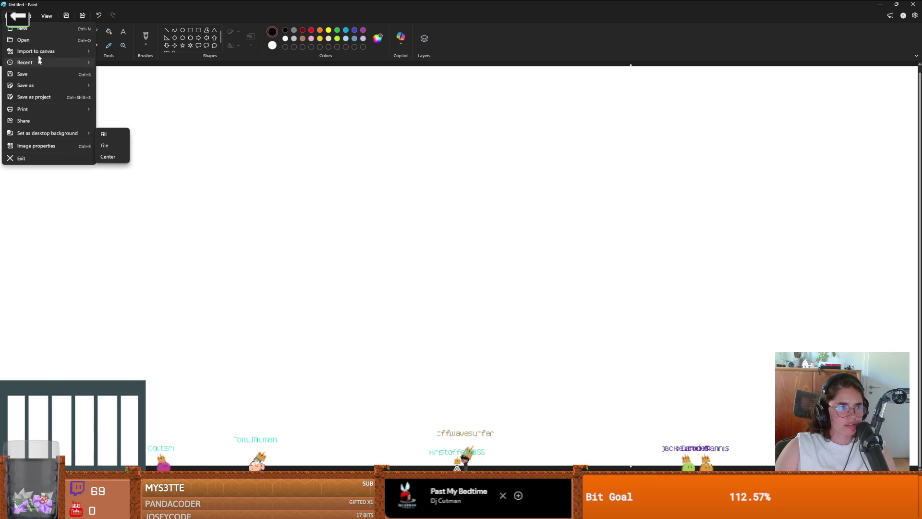
{"action": "left_click", "coordinate": [181, 113]}
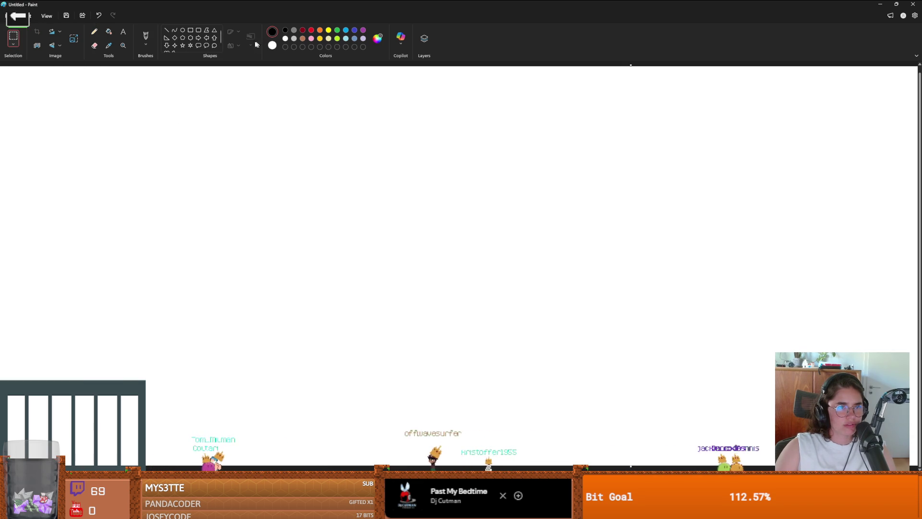
Step: Fill the whole canvas black with the Fill bucket and pick white as the colour
{"action": "left_click", "coordinate": [109, 32]}
{"action": "left_click", "coordinate": [292, 109]}
{"action": "left_click", "coordinate": [272, 46]}
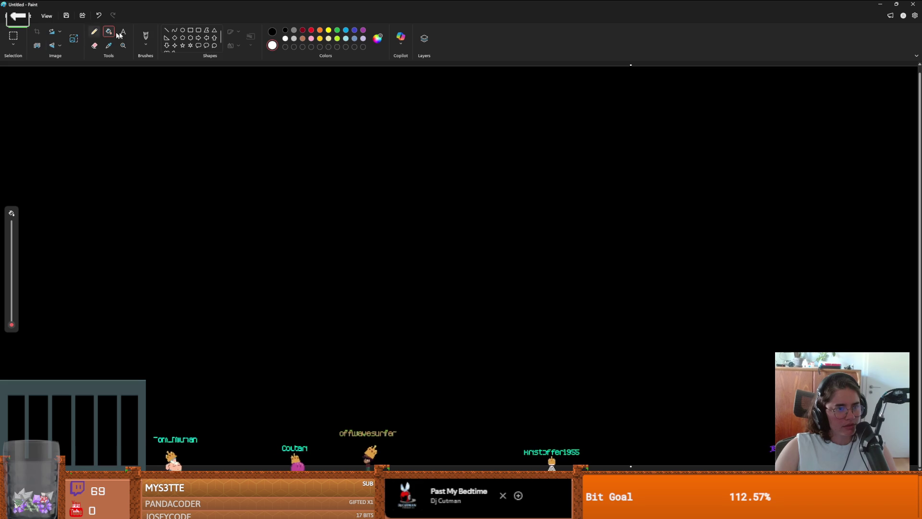
Step: With the Pencil, draw two white horizontal lines with heart-eyed faces beside them
{"action": "left_click", "coordinate": [94, 32]}
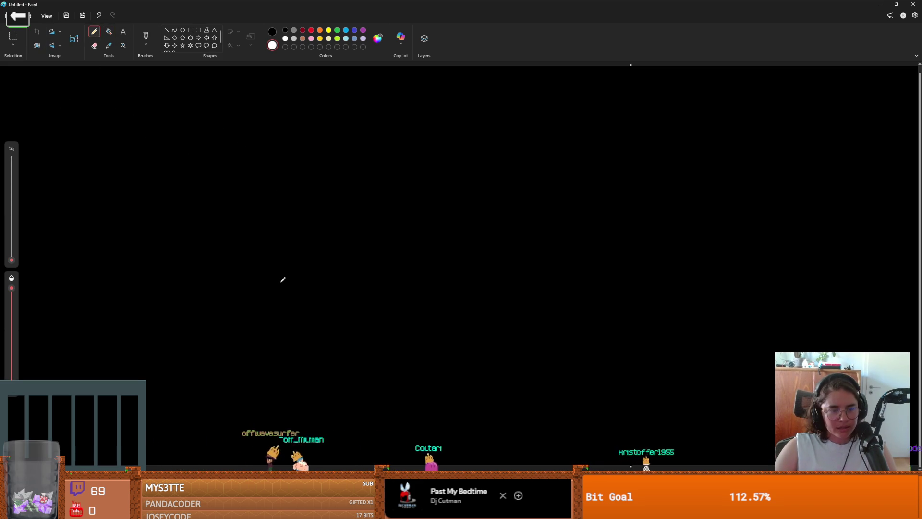
{"action": "left_click_drag", "start_coordinate": [113, 147], "coordinate": [207, 147]}
{"action": "mouse_move", "coordinate": [144, 126]}
{"action": "left_mouse_down"}
{"action": "mouse_move", "coordinate": [124, 110]}
{"action": "mouse_move", "coordinate": [134, 106]}
{"action": "mouse_move", "coordinate": [129, 121]}
{"action": "left_mouse_up"}
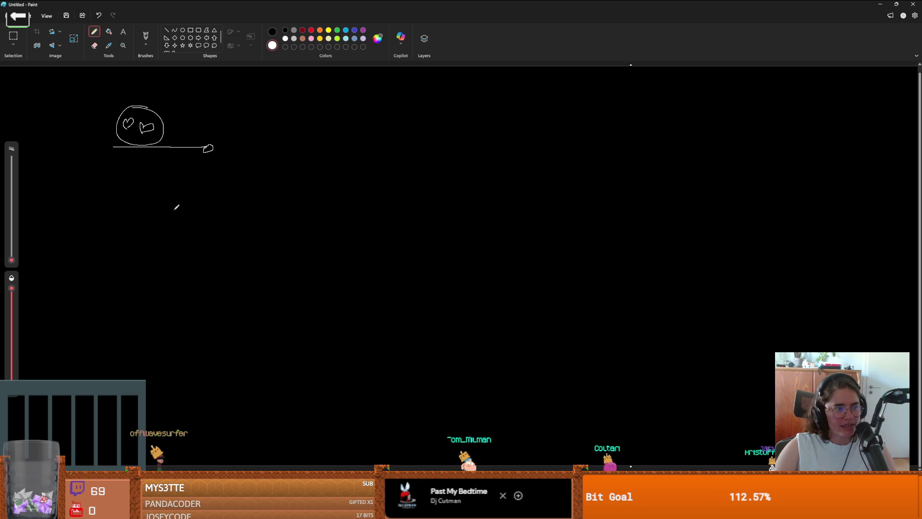
{"action": "left_click_drag", "start_coordinate": [114, 188], "coordinate": [260, 181]}
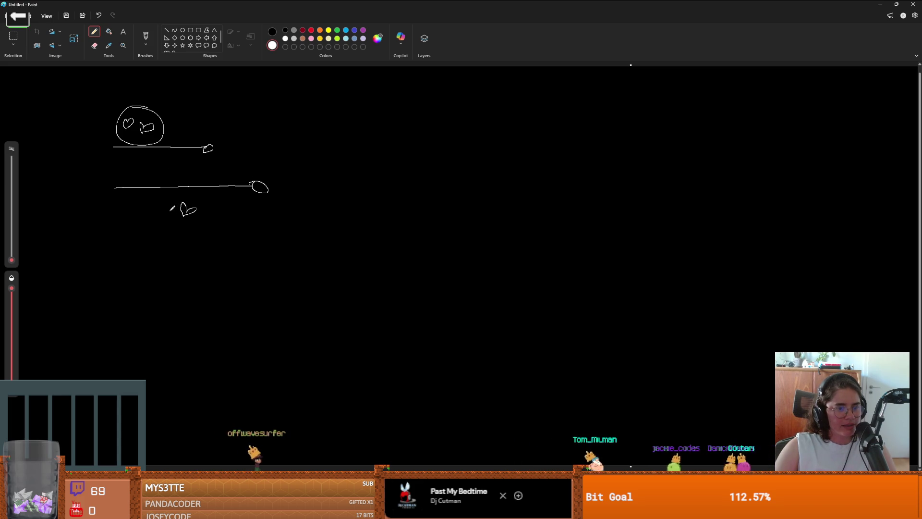
{"action": "mouse_move", "coordinate": [166, 203]}
{"action": "left_mouse_down"}
{"action": "mouse_move", "coordinate": [176, 211]}
{"action": "mouse_move", "coordinate": [186, 191]}
{"action": "mouse_move", "coordinate": [197, 226]}
{"action": "left_mouse_up"}
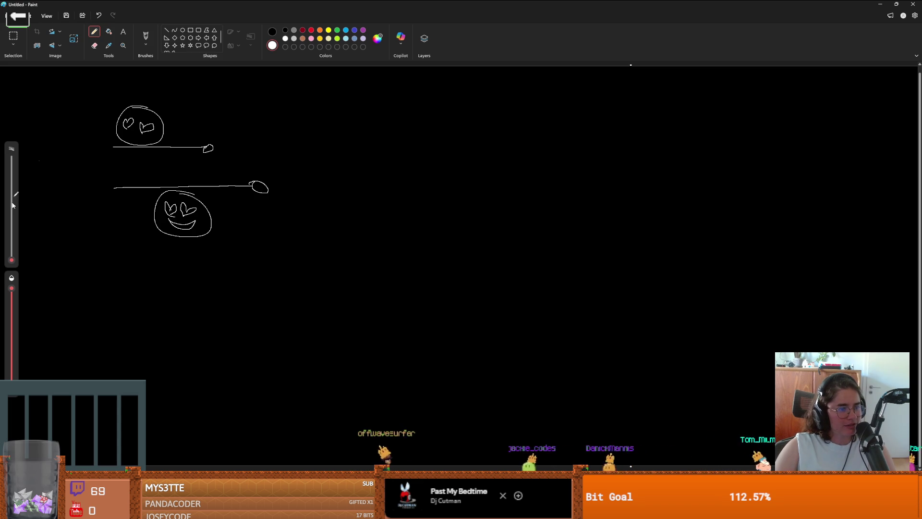
{"action": "mouse_move", "coordinate": [111, 81]}
{"action": "left_mouse_down"}
{"action": "mouse_move", "coordinate": [301, 207]}
{"action": "mouse_move", "coordinate": [132, 106]}
{"action": "left_mouse_up"}
{"action": "key", "text": "ctrl+z"}
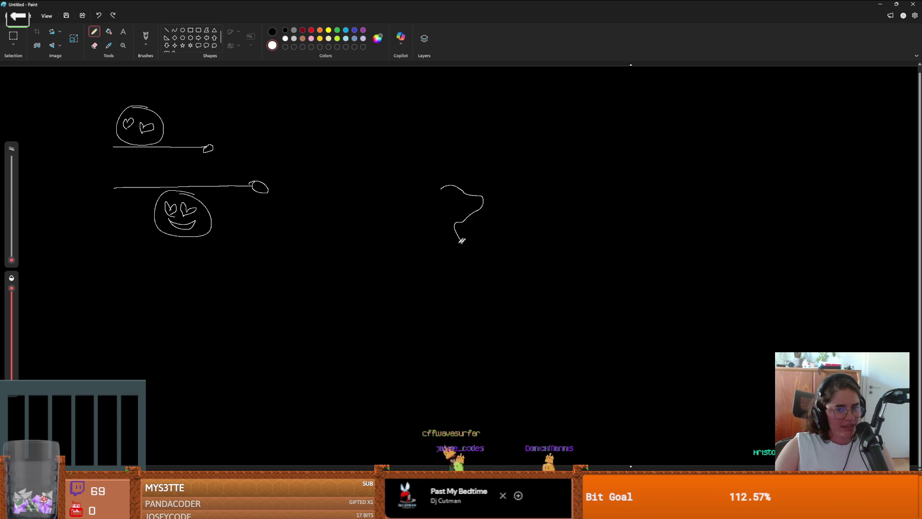
Step: Draw a creature's head with a spiral eye, circle it with an oval, and add an arrow
{"action": "left_click_drag", "start_coordinate": [481, 205], "coordinate": [476, 237]}
{"action": "mouse_move", "coordinate": [490, 278]}
{"action": "left_mouse_down"}
{"action": "mouse_move", "coordinate": [491, 243]}
{"action": "mouse_move", "coordinate": [449, 217]}
{"action": "mouse_move", "coordinate": [486, 224]}
{"action": "left_mouse_up"}
{"action": "mouse_move", "coordinate": [424, 205]}
{"action": "left_mouse_down"}
{"action": "mouse_move", "coordinate": [443, 228]}
{"action": "mouse_move", "coordinate": [418, 206]}
{"action": "left_mouse_up"}
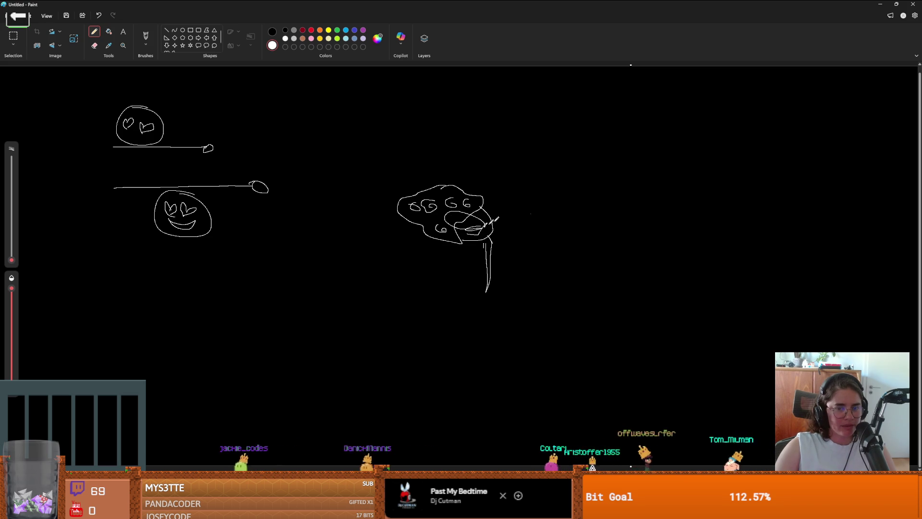
{"action": "mouse_move", "coordinate": [519, 215]}
{"action": "left_mouse_down"}
{"action": "mouse_move", "coordinate": [552, 276]}
{"action": "mouse_move", "coordinate": [478, 181]}
{"action": "left_mouse_up"}
{"action": "left_click_drag", "start_coordinate": [604, 149], "coordinate": [540, 183]}
{"action": "left_click_drag", "start_coordinate": [548, 166], "coordinate": [553, 178]}
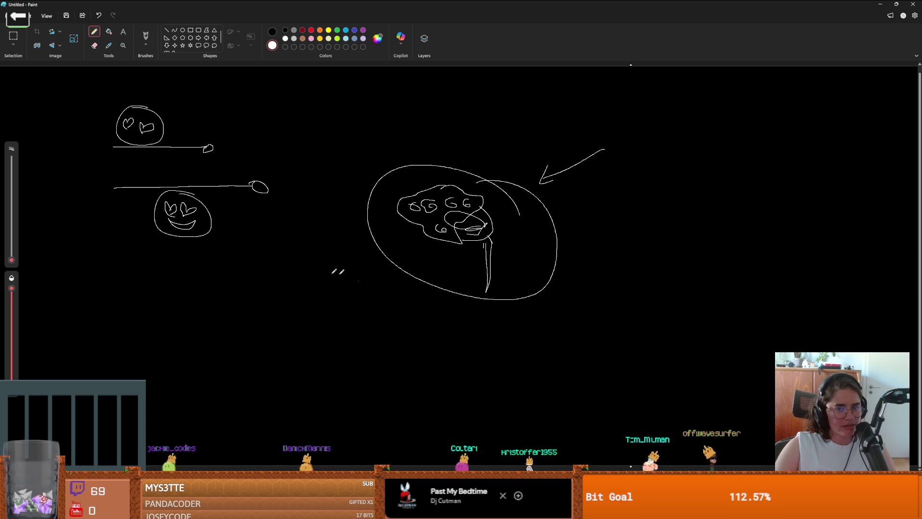
{"action": "left_click_drag", "start_coordinate": [409, 189], "coordinate": [402, 180]}
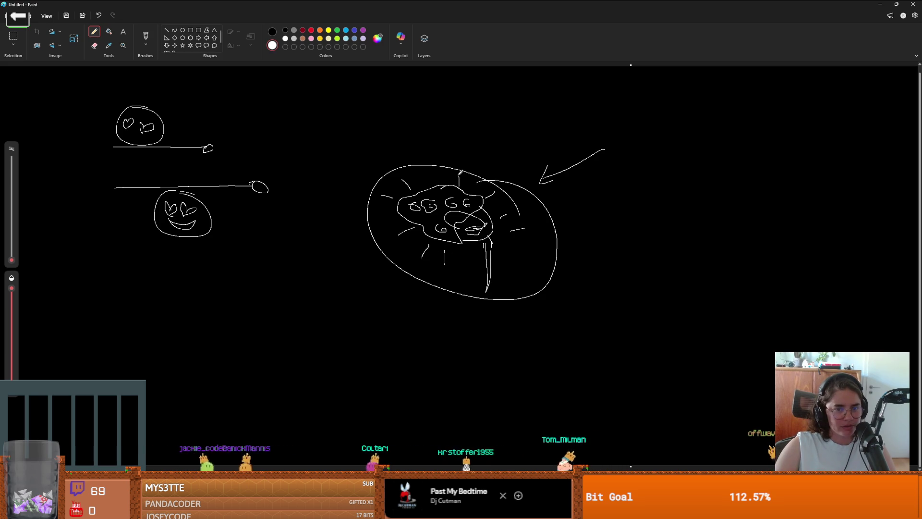
{"action": "double_click", "coordinate": [481, 3]}
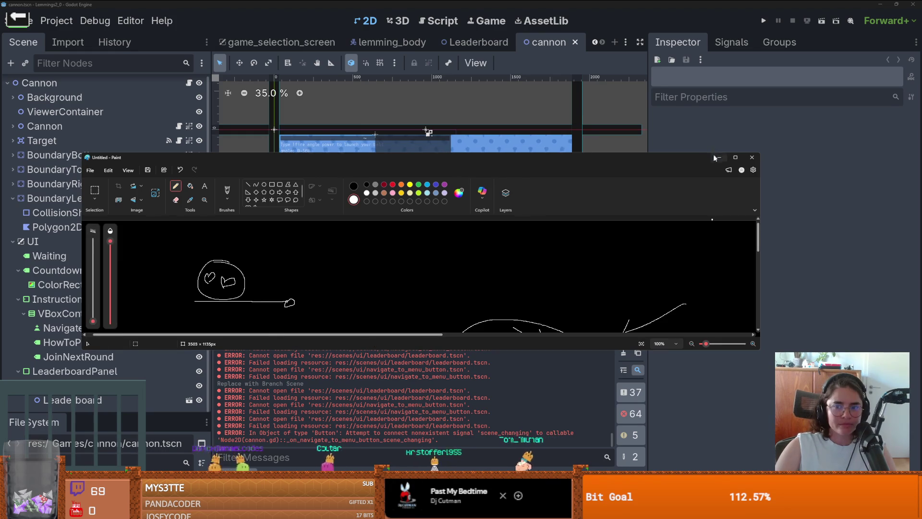
Step: Back in Godot, open the Cannon node's cannon.gd script in a wider code editor
{"action": "left_click", "coordinate": [717, 157]}
{"action": "scroll", "coordinate": [402, 225], "scroll_direction": "up", "scroll_amount": 1}
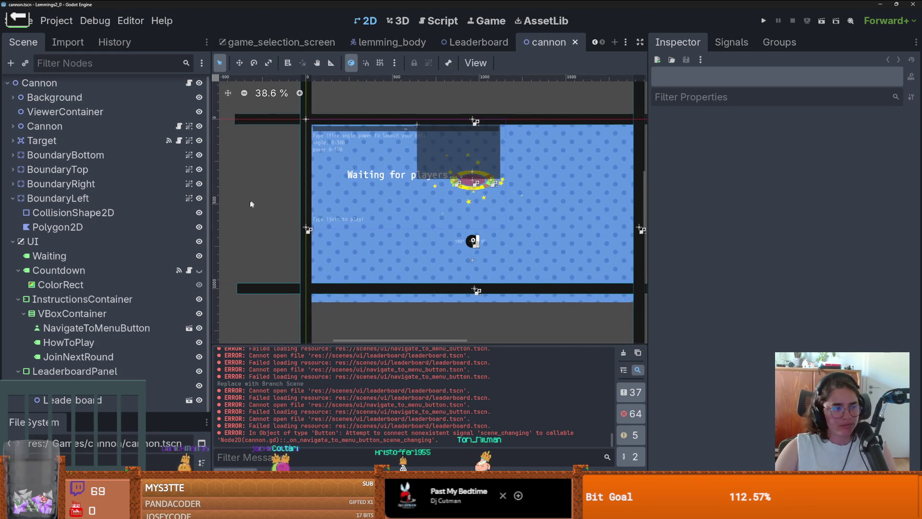
{"action": "scroll", "coordinate": [266, 193], "scroll_direction": "up", "scroll_amount": 3}
{"action": "left_click", "coordinate": [189, 86]}
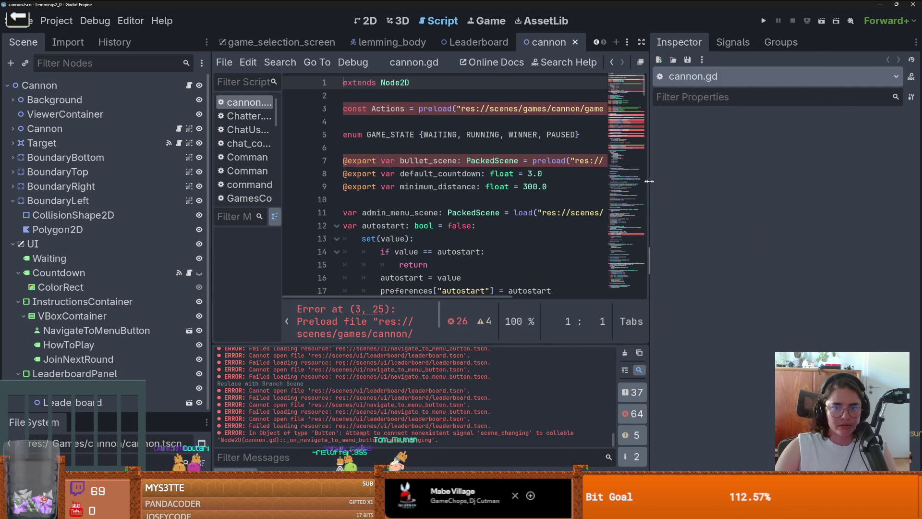
{"action": "left_click_drag", "start_coordinate": [647, 181], "coordinate": [821, 181]}
{"action": "left_click", "coordinate": [638, 124]}
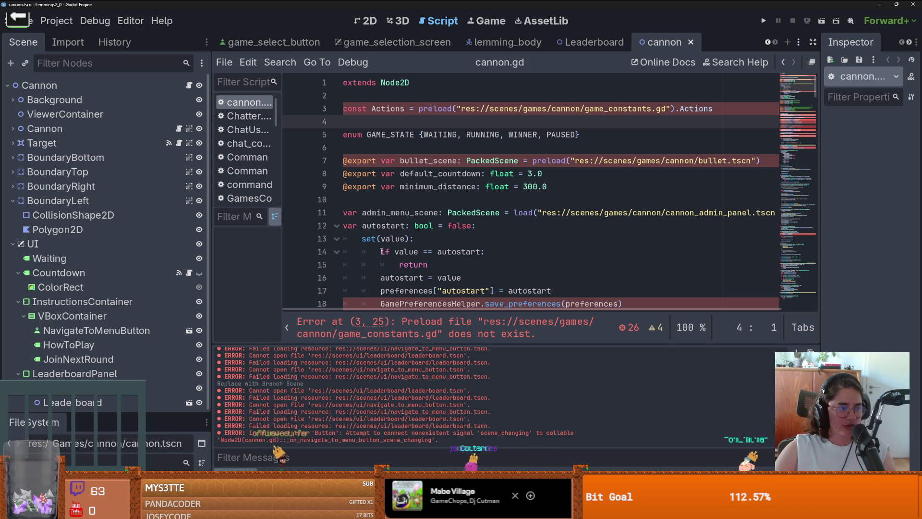
Step: Save the scene and select the bullet_scene preload path on line 7
{"action": "scroll", "coordinate": [382, 252], "scroll_direction": "down", "scroll_amount": 1}
{"action": "scroll", "coordinate": [437, 251], "scroll_direction": "up", "scroll_amount": 1}
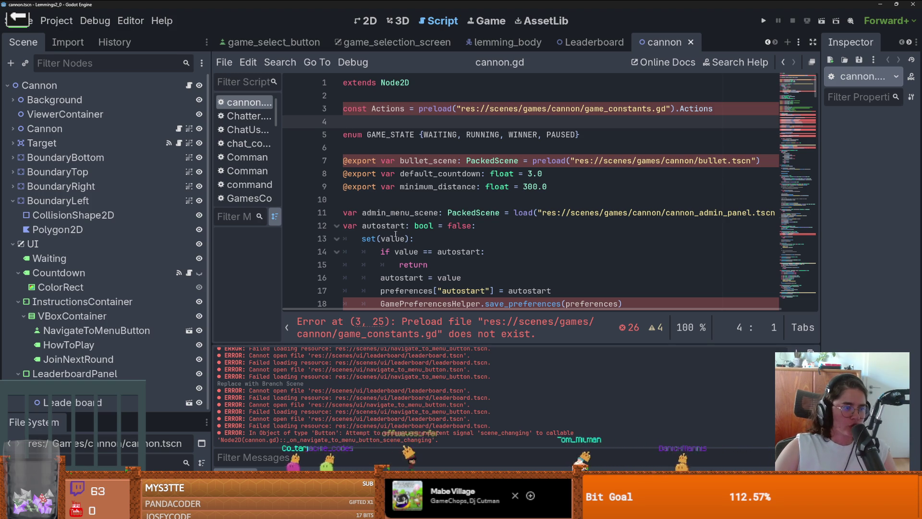
{"action": "mouse_move", "coordinate": [435, 224]}
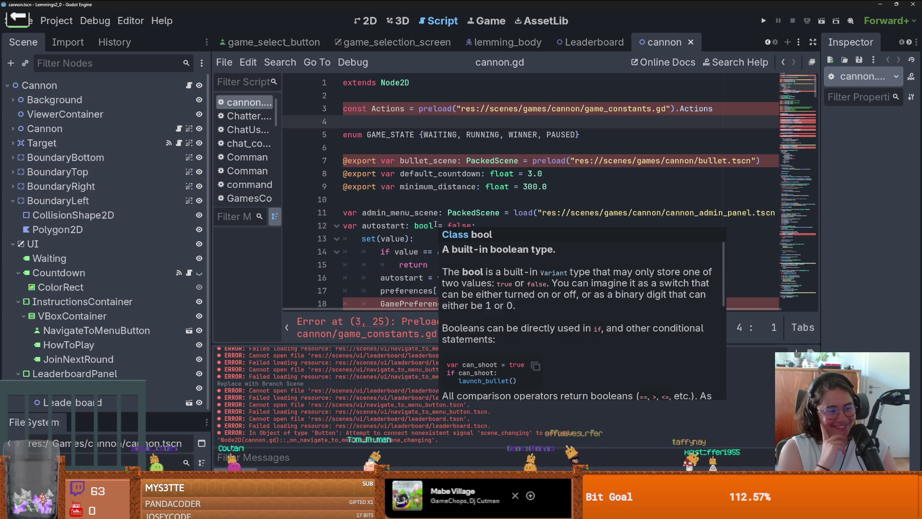
{"action": "left_click", "coordinate": [428, 148]}
{"action": "key", "text": "ctrl+s"}
{"action": "left_click_drag", "start_coordinate": [210, 187], "coordinate": [142, 188]}
{"action": "left_click", "coordinate": [381, 158]}
{"action": "left_click_drag", "start_coordinate": [691, 160], "coordinate": [493, 160]}
{"action": "scroll", "coordinate": [77, 237], "scroll_direction": "down", "scroll_amount": 1}
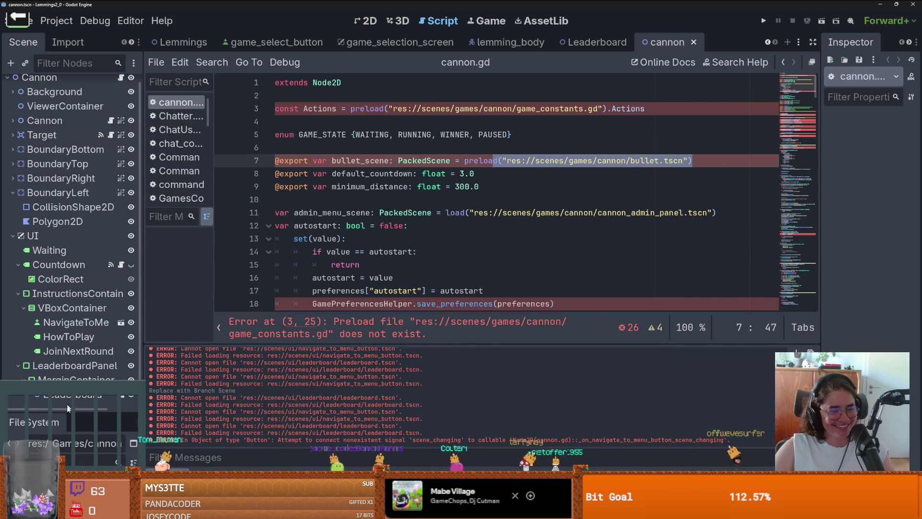
Step: Make bullet_scene on line 7 preload bullet.tscn by uid, and save cannon.gd
{"action": "left_click_drag", "start_coordinate": [67, 408], "coordinate": [67, 140]}
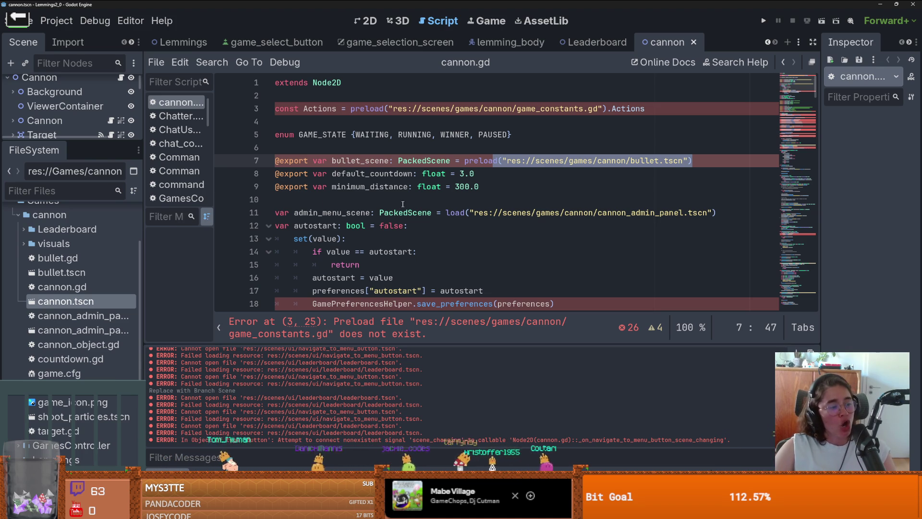
{"action": "left_click_drag", "start_coordinate": [692, 161], "coordinate": [473, 161]}
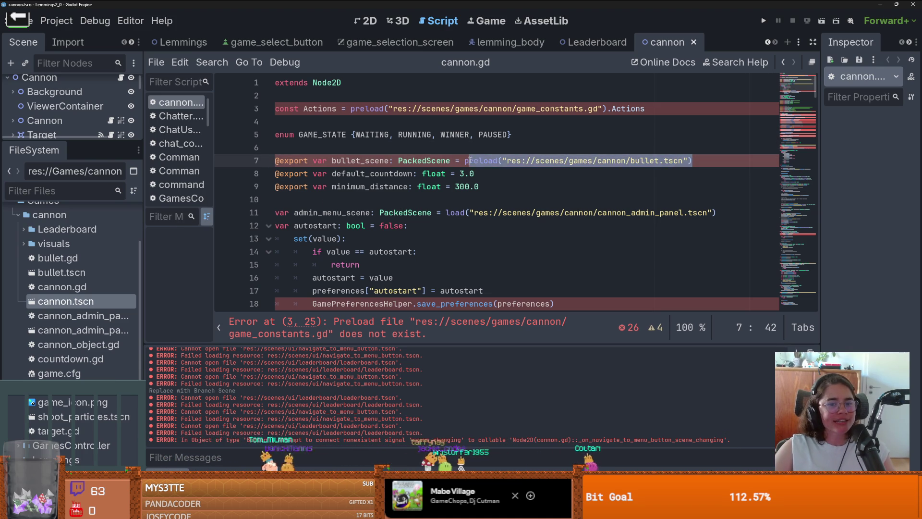
{"action": "key", "text": "ctrl+x"}
{"action": "scroll", "coordinate": [110, 337], "scroll_direction": "up", "scroll_amount": 3}
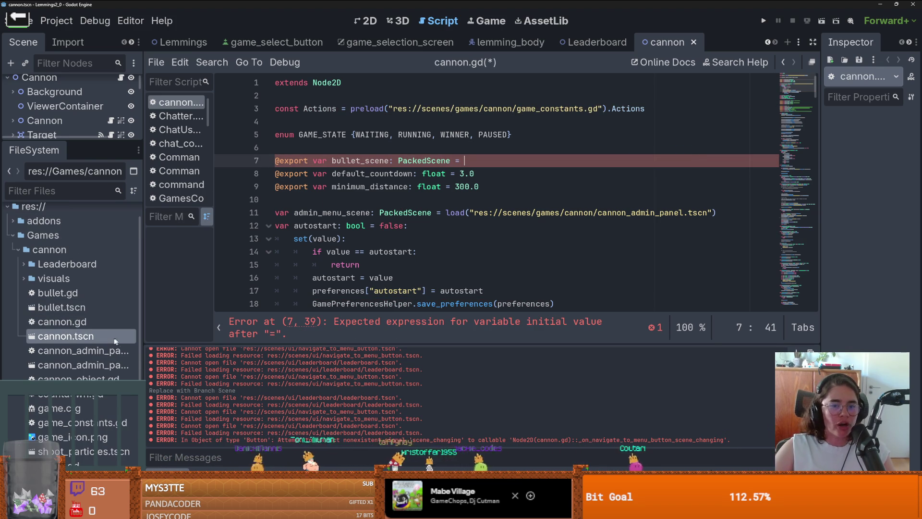
{"action": "key", "text": "ctrl+z"}
{"action": "key", "text": "ctrl+s"}
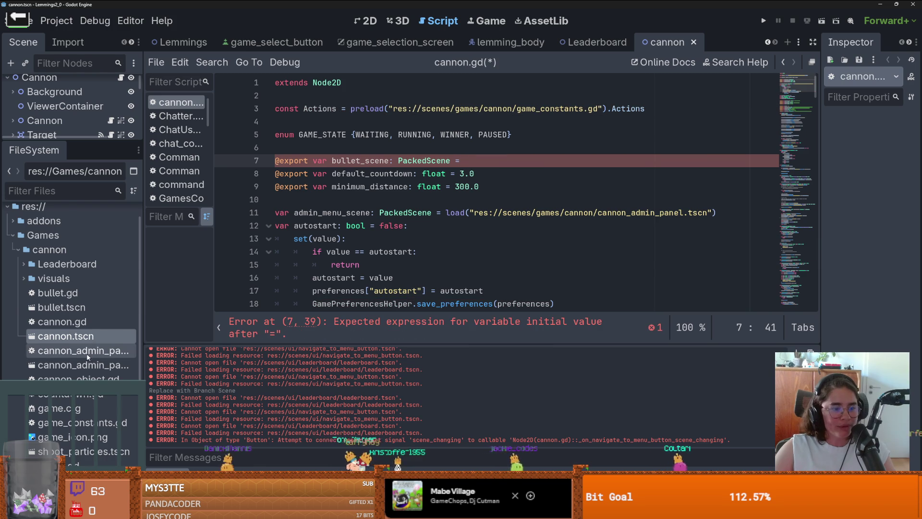
{"action": "scroll", "coordinate": [77, 298], "scroll_direction": "down", "scroll_amount": 3}
{"action": "scroll", "coordinate": [89, 367], "scroll_direction": "up", "scroll_amount": 3}
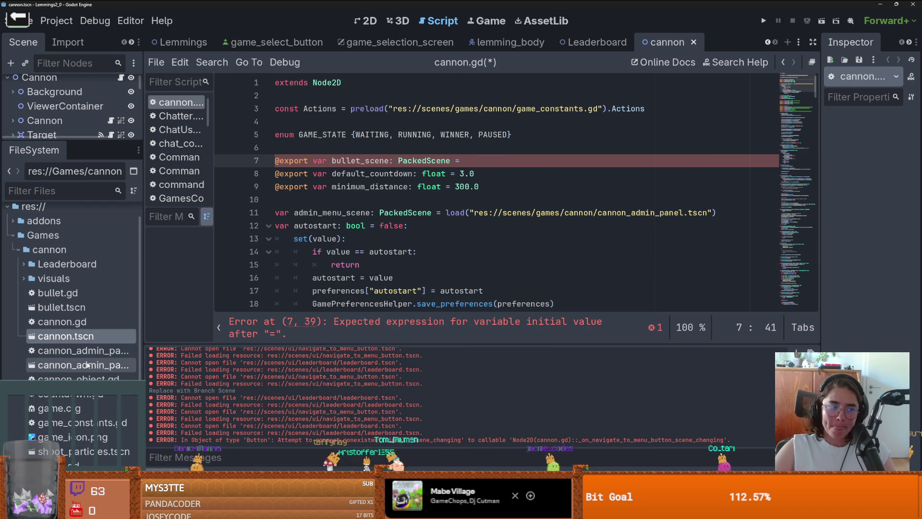
{"action": "left_click_drag", "start_coordinate": [62, 307], "coordinate": [515, 163]}
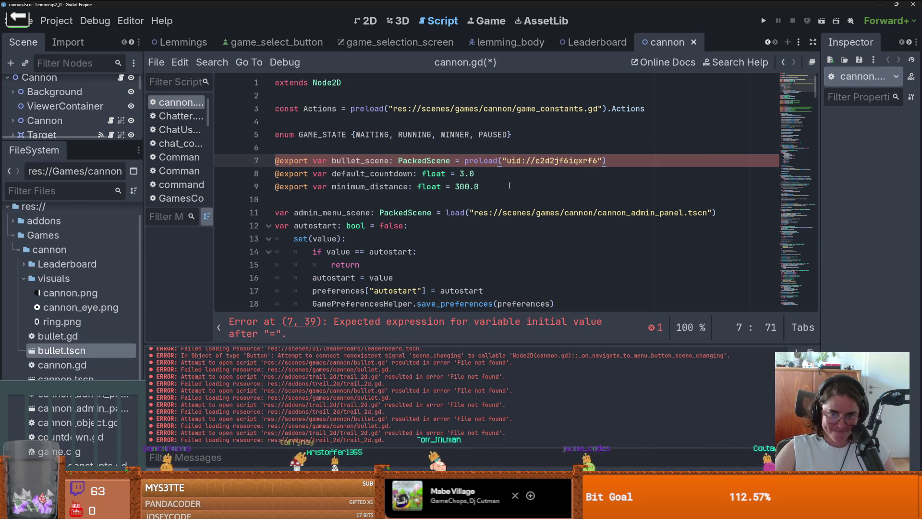
{"action": "key", "text": "ctrl+s"}
Step: Replace line 11's load expression with a uid preload of cannon_admin_panel.tscn, and save
{"action": "scroll", "coordinate": [509, 164], "scroll_direction": "down", "scroll_amount": 2}
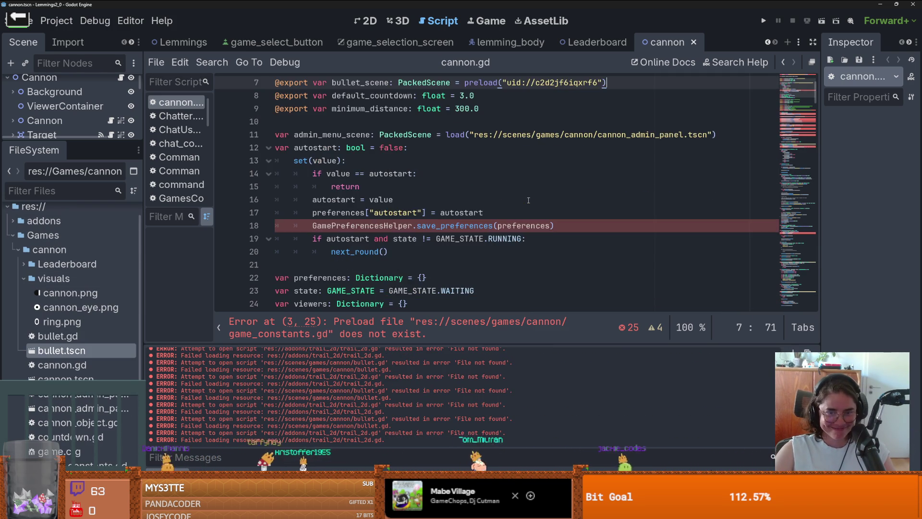
{"action": "scroll", "coordinate": [506, 192], "scroll_direction": "up", "scroll_amount": 1}
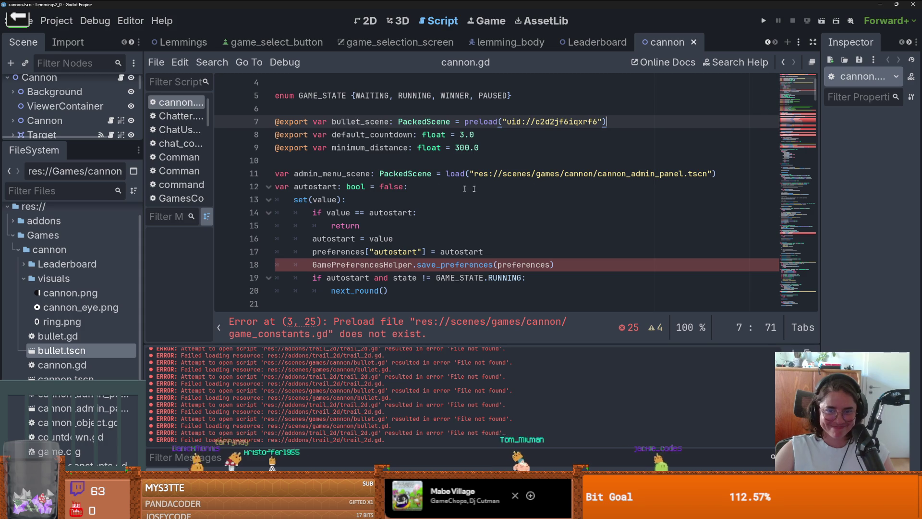
{"action": "left_click", "coordinate": [21, 279]}
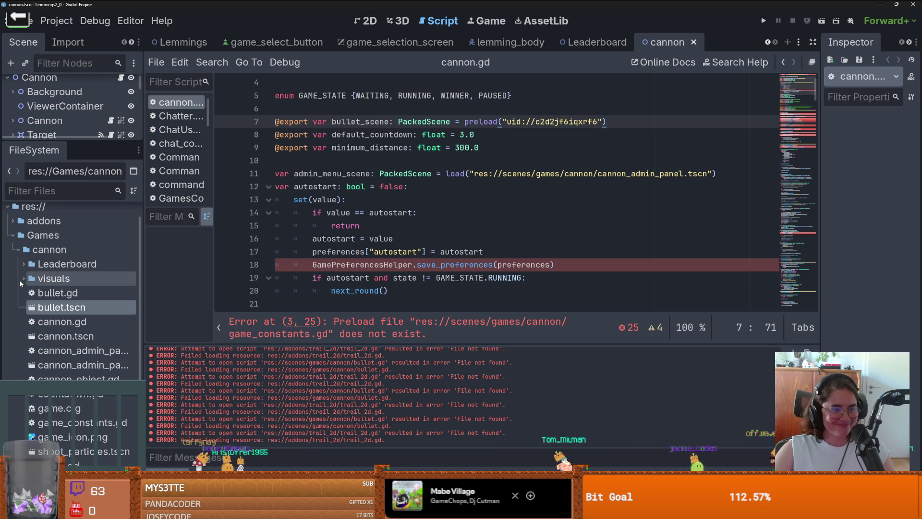
{"action": "left_click_drag", "start_coordinate": [716, 173], "coordinate": [464, 172]}
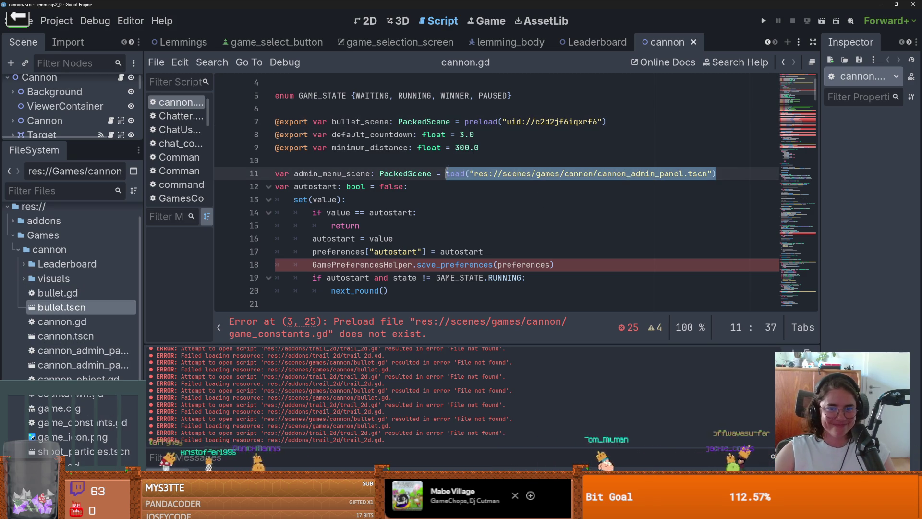
{"action": "key", "text": "BackSpace"}
{"action": "key", "text": "BackSpace"}
{"action": "key", "text": "BackSpace"}
{"action": "left_click_drag", "start_coordinate": [68, 365], "coordinate": [447, 174]}
{"action": "key", "text": "ctrl+z"}
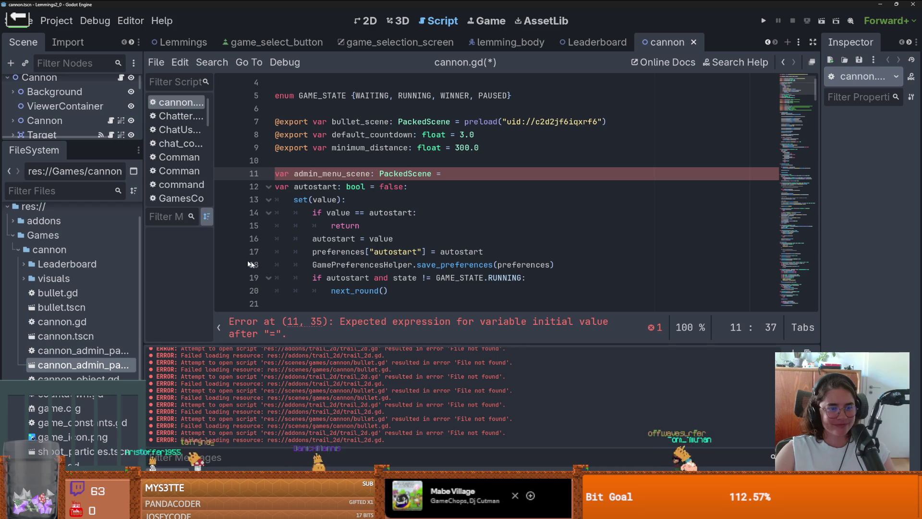
{"action": "mouse_move", "coordinate": [68, 364]}
{"action": "left_mouse_down"}
{"action": "mouse_move", "coordinate": [448, 160]}
{"action": "mouse_move", "coordinate": [452, 173]}
{"action": "left_mouse_up"}
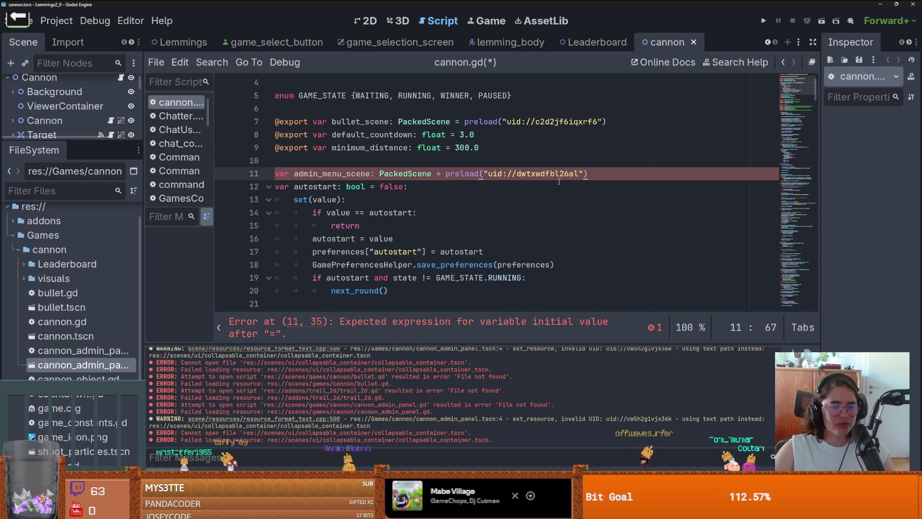
{"action": "key", "text": "ctrl+s"}
Step: Select line 3's game_constants preload, then switch to the godot_twitch_games project
{"action": "scroll", "coordinate": [288, 87], "scroll_direction": "up", "scroll_amount": 1}
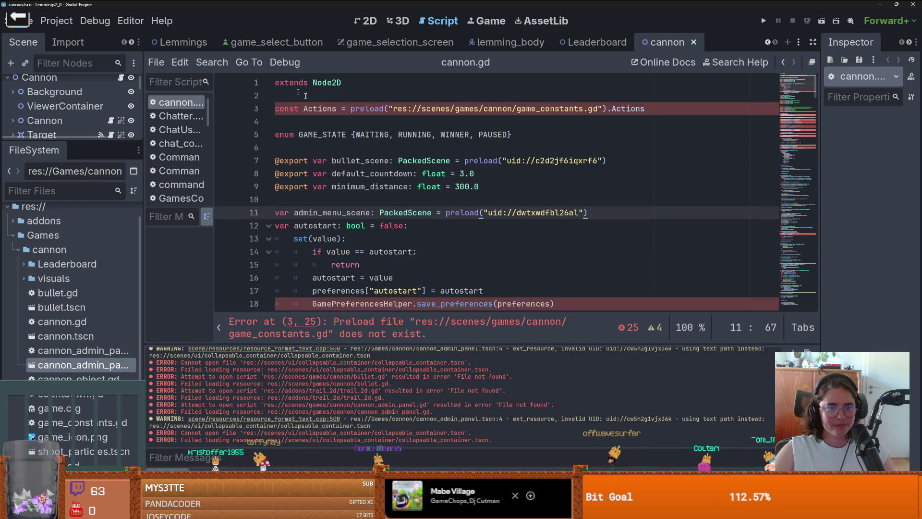
{"action": "double_click", "coordinate": [368, 108]}
{"action": "left_click", "coordinate": [469, 121]}
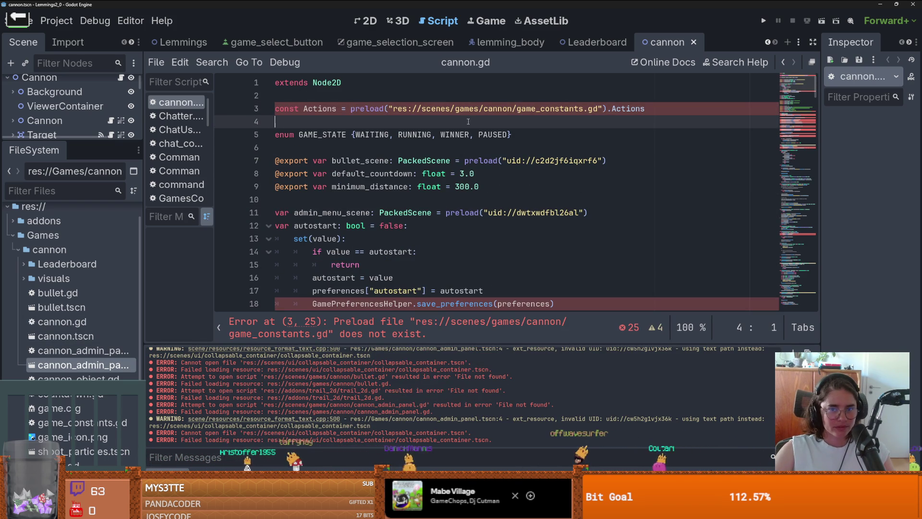
{"action": "left_click_drag", "start_coordinate": [317, 109], "coordinate": [557, 109]}
{"action": "left_click_drag", "start_coordinate": [644, 109], "coordinate": [290, 109]}
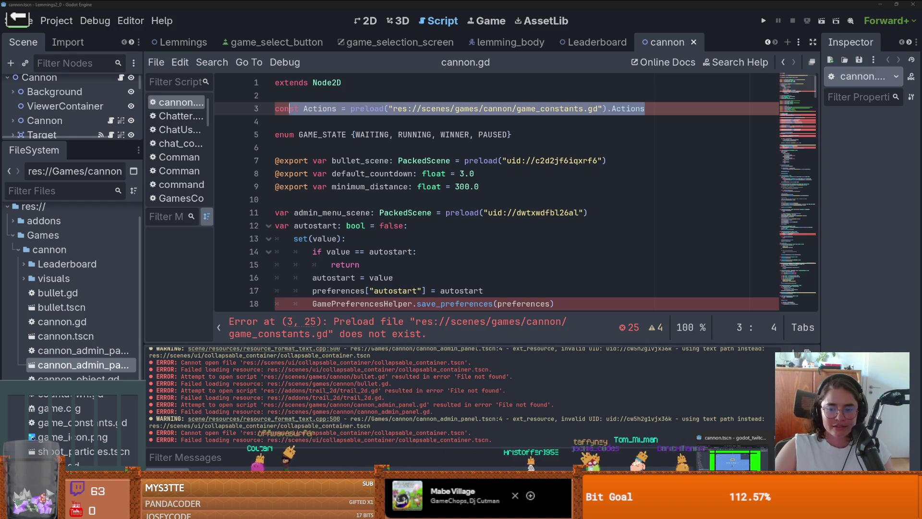
{"action": "key", "text": "alt+Tab"}
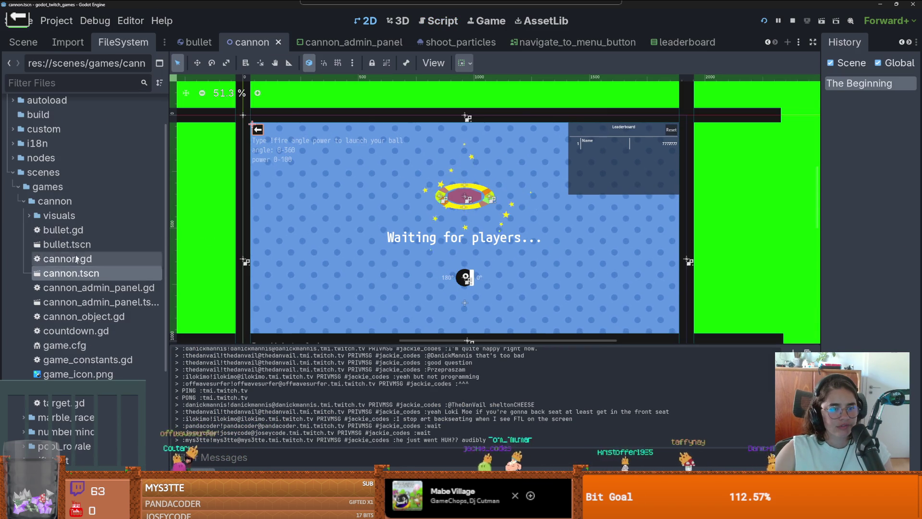
{"action": "scroll", "coordinate": [72, 115], "scroll_direction": "up", "scroll_amount": 2}
{"action": "left_click", "coordinate": [31, 43]}
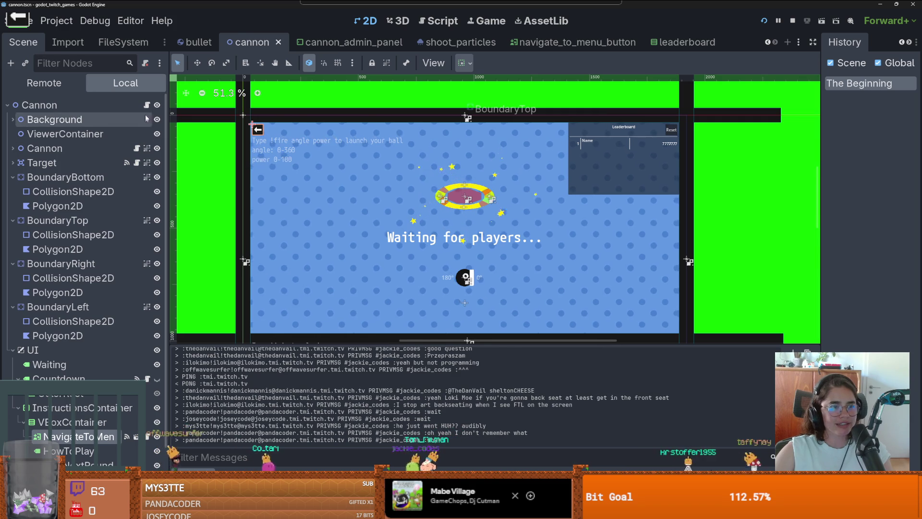
{"action": "left_click", "coordinate": [147, 105]}
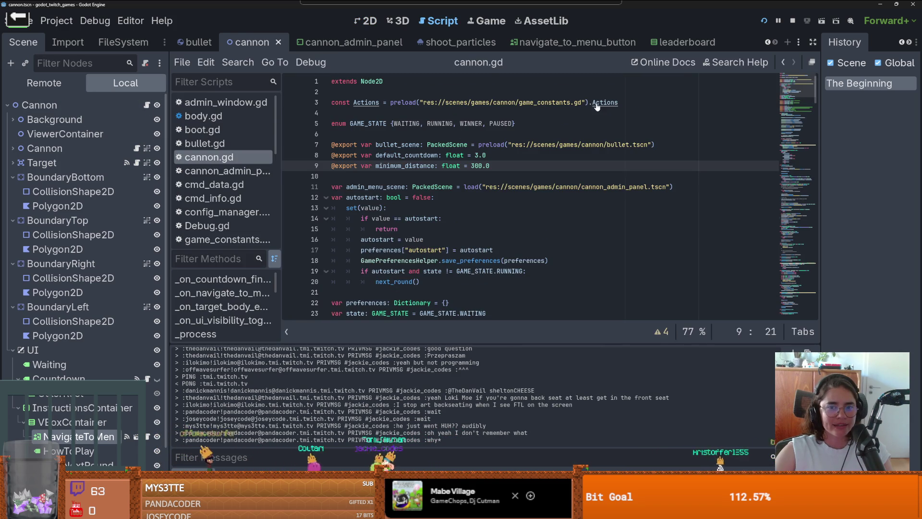
{"action": "left_click", "coordinate": [594, 102], "text": "ctrl"}
{"action": "key", "text": "ctrl+a"}
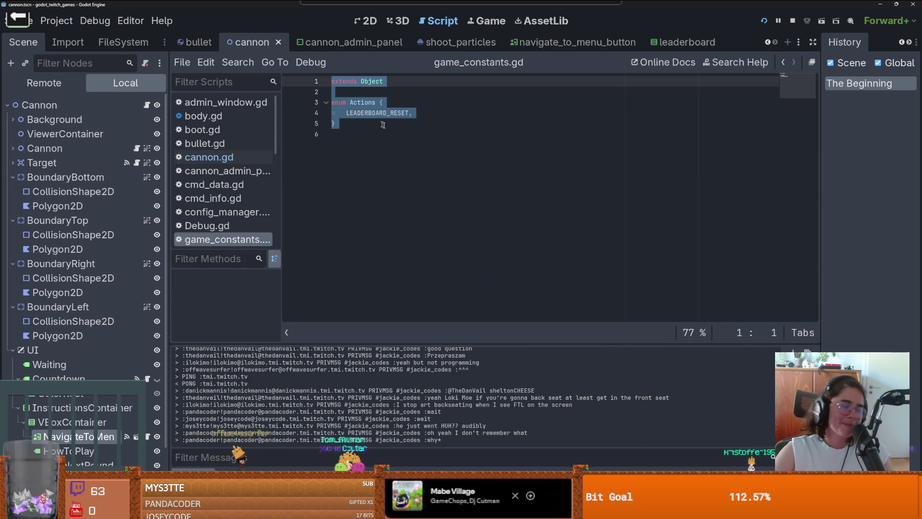
{"action": "left_click", "coordinate": [402, 131]}
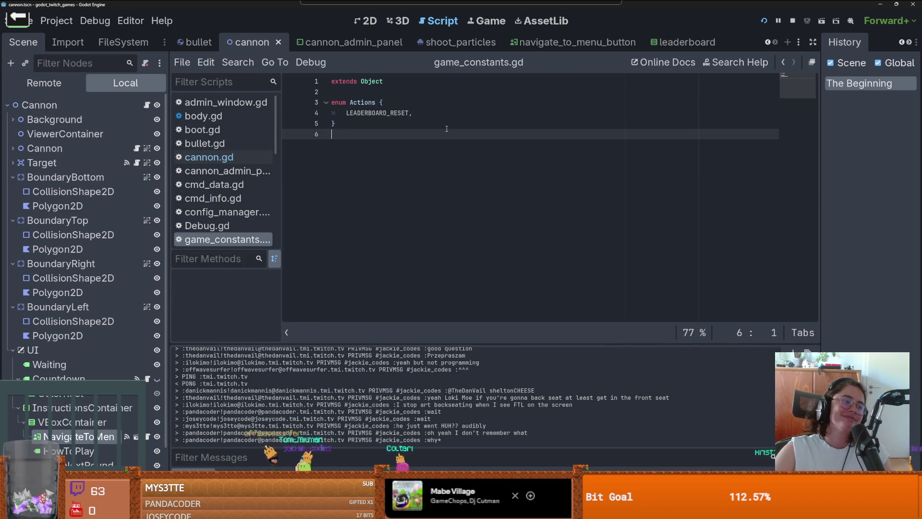
{"action": "key", "text": "ctrl+a"}
{"action": "left_click", "coordinate": [403, 123]}
{"action": "key", "text": "shift+Up"}
{"action": "key", "text": "shift+Up"}
{"action": "key", "text": "shift+Home"}
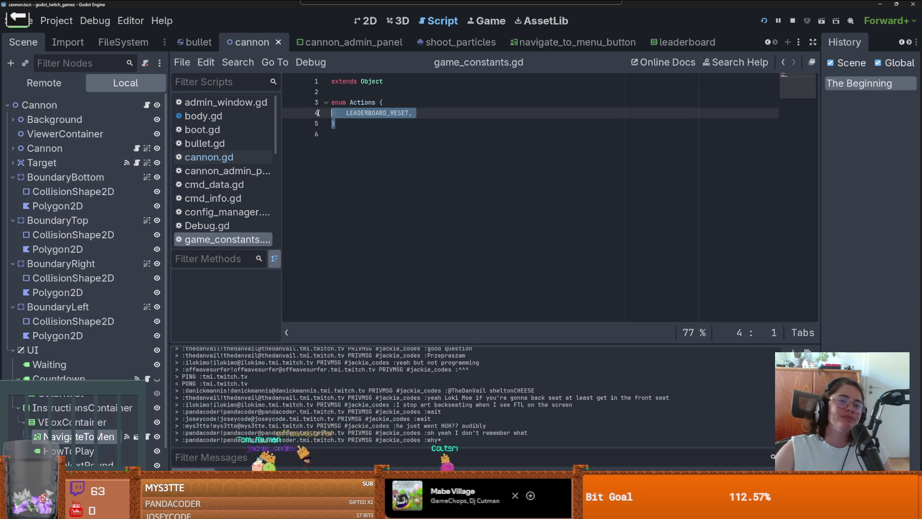
{"action": "key", "text": "alt+Tab"}
{"action": "left_click_drag", "start_coordinate": [644, 108], "coordinate": [350, 109]}
Step: Paste the Actions enum over line 3's preload, dropping the duplicate words and trailing comma
{"action": "key", "text": "ctrl+v"}
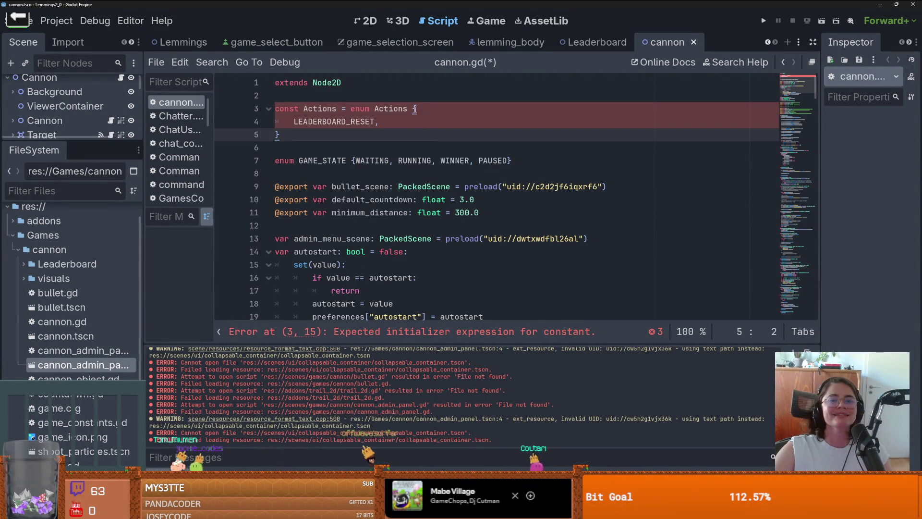
{"action": "left_click_drag", "start_coordinate": [409, 108], "coordinate": [350, 109]}
{"action": "key", "text": "BackSpace"}
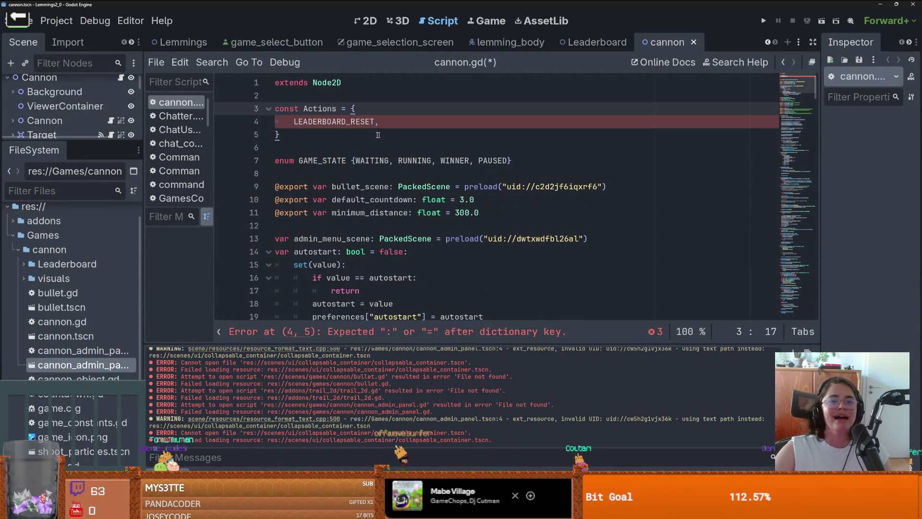
{"action": "left_click", "coordinate": [401, 122]}
{"action": "key", "text": "BackSpace"}
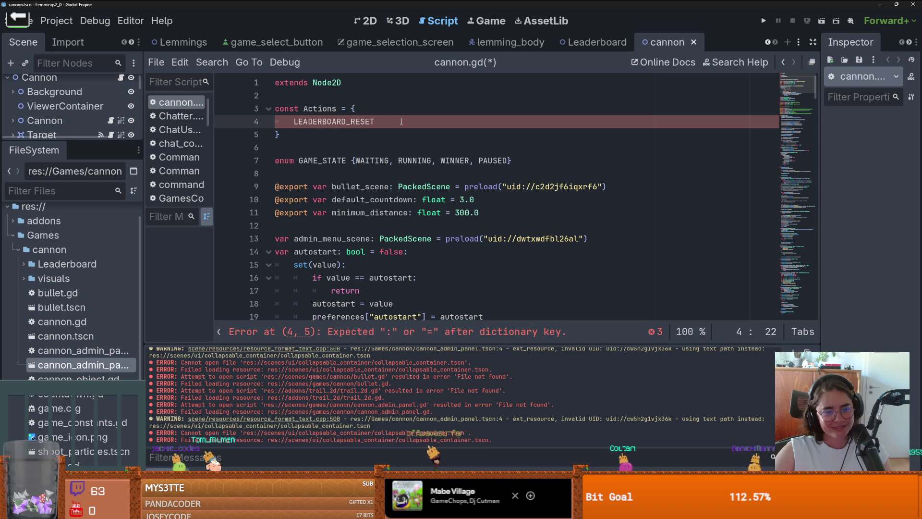
{"action": "left_click", "coordinate": [300, 108]}
{"action": "double_click", "coordinate": [300, 108]}
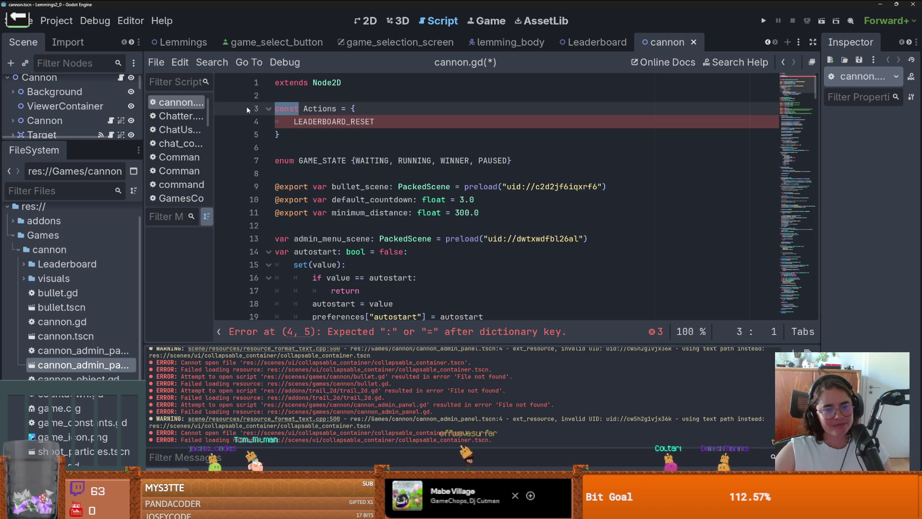
{"action": "type", "text": "var"}
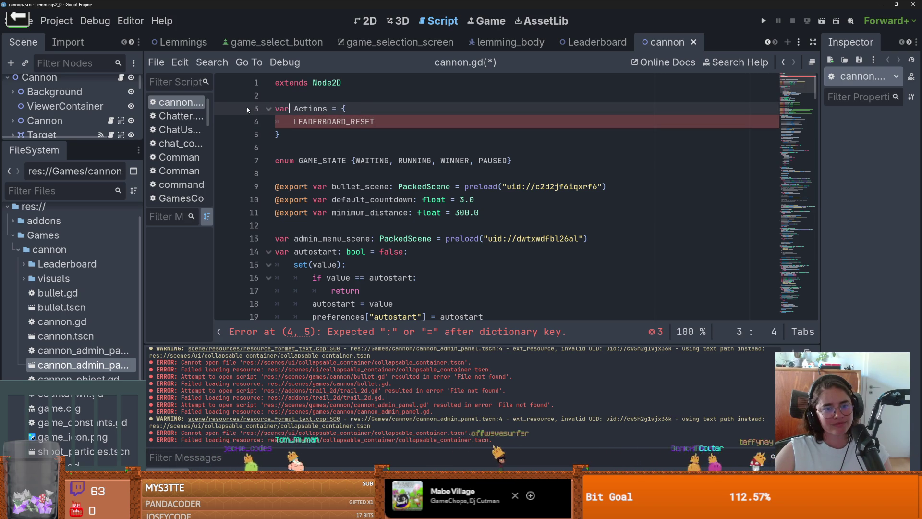
Step: Rewrite line 3 as 'enum Actions {LEADERBOARD_RESET}' on a single line, and save
{"action": "double_click", "coordinate": [316, 122]}
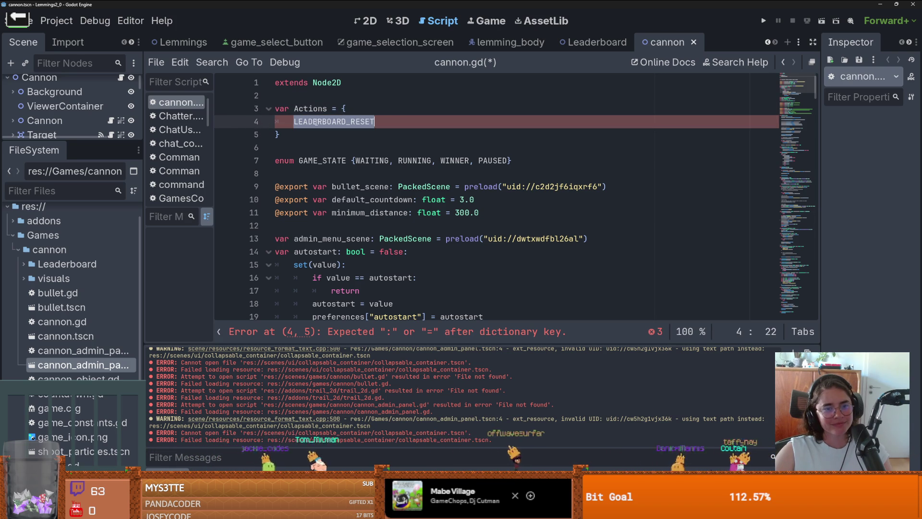
{"action": "left_click", "coordinate": [406, 122]}
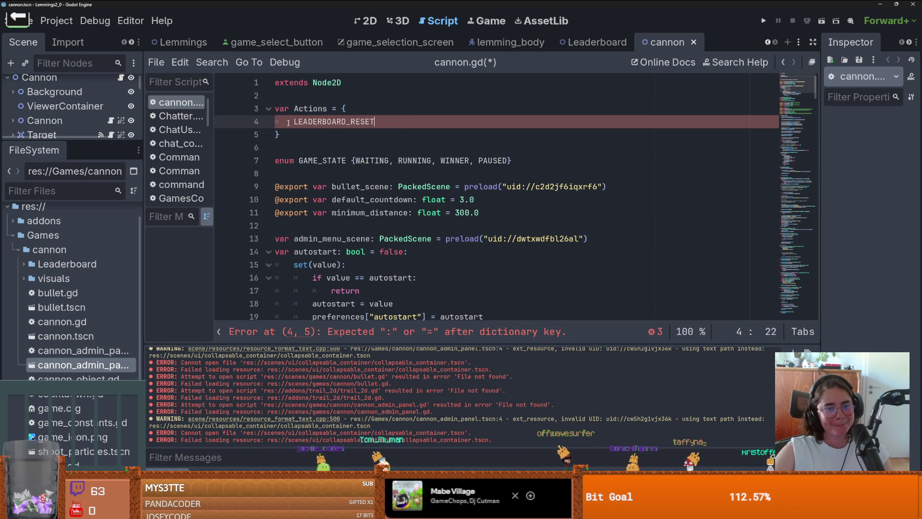
{"action": "left_click_drag", "start_coordinate": [342, 109], "coordinate": [256, 109]}
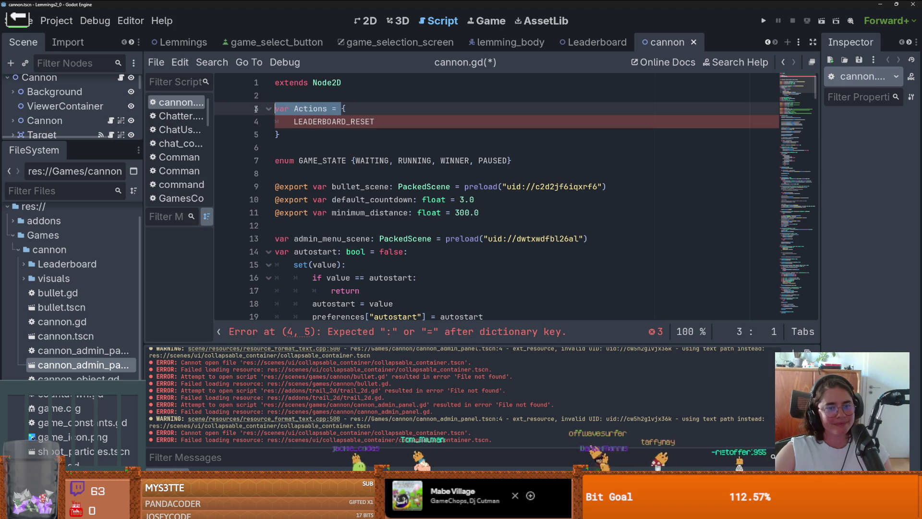
{"action": "double_click", "coordinate": [282, 108]}
{"action": "type", "text": "enum"}
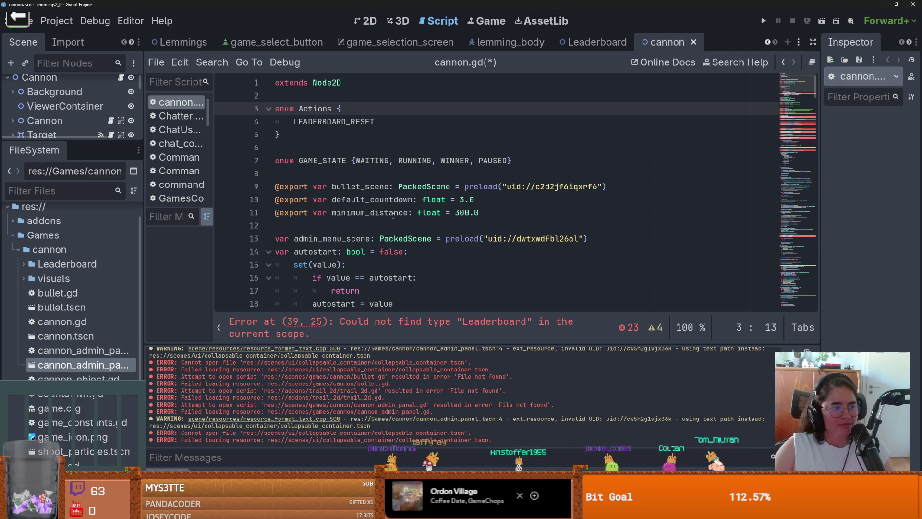
{"action": "left_click", "coordinate": [295, 122]}
{"action": "key", "text": "BackSpace"}
{"action": "key", "text": "BackSpace"}
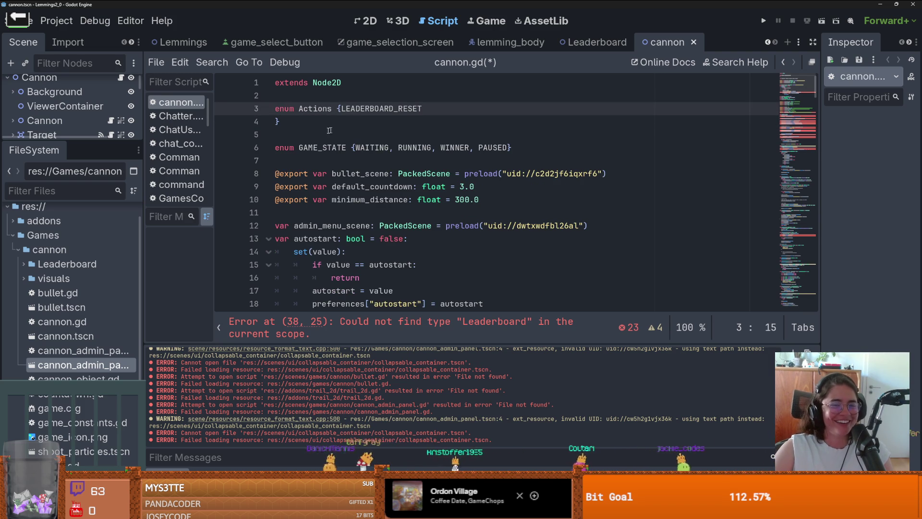
{"action": "key", "text": "End"}
{"action": "key", "text": "Delete"}
{"action": "scroll", "coordinate": [485, 200], "scroll_direction": "down", "scroll_amount": 3}
{"action": "key", "text": "ctrl+s"}
{"action": "double_click", "coordinate": [362, 187]}
{"action": "scroll", "coordinate": [432, 202], "scroll_direction": "up", "scroll_amount": 3}
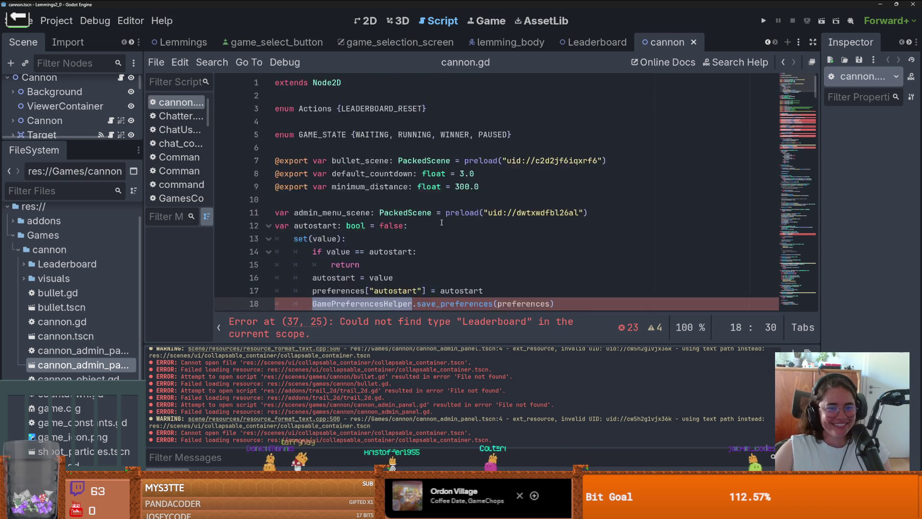
Step: Comment out the leaderboard variable on line 37 with Ctrl+K
{"action": "scroll", "coordinate": [441, 222], "scroll_direction": "down", "scroll_amount": 5}
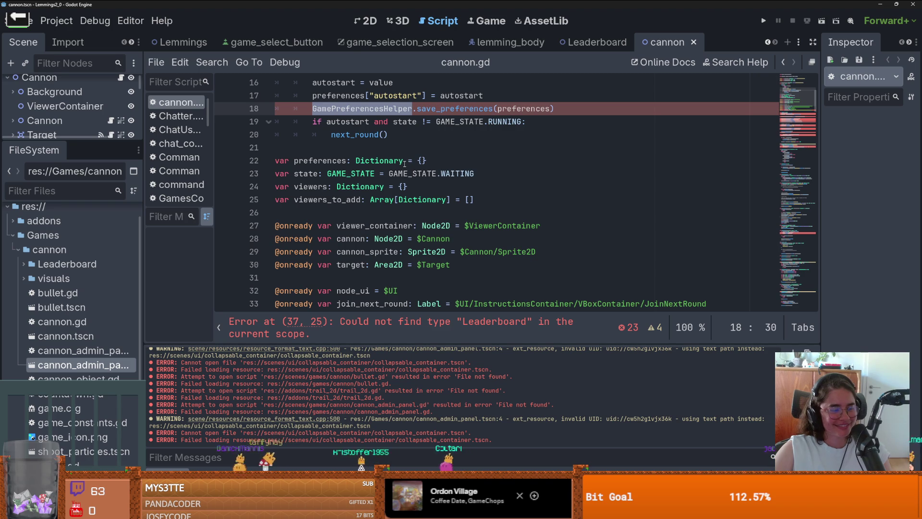
{"action": "mouse_move", "coordinate": [404, 163]}
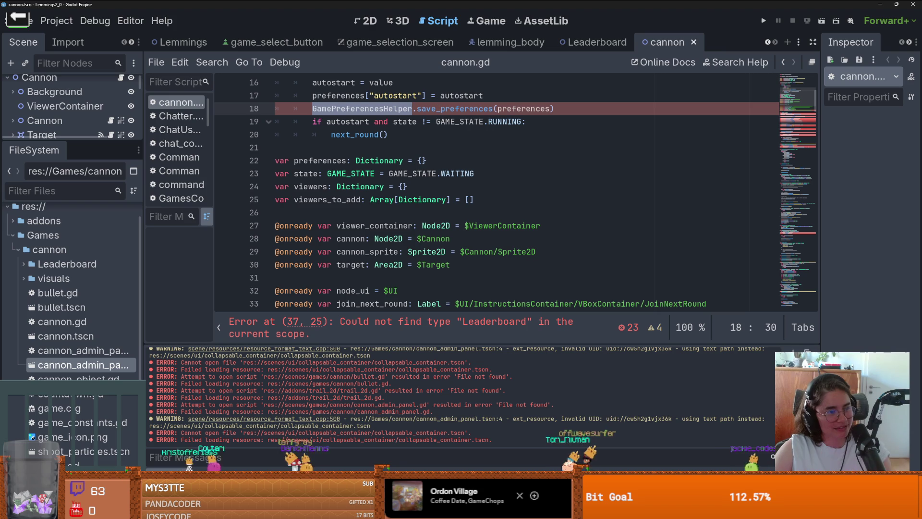
{"action": "scroll", "coordinate": [349, 157], "scroll_direction": "down", "scroll_amount": 6}
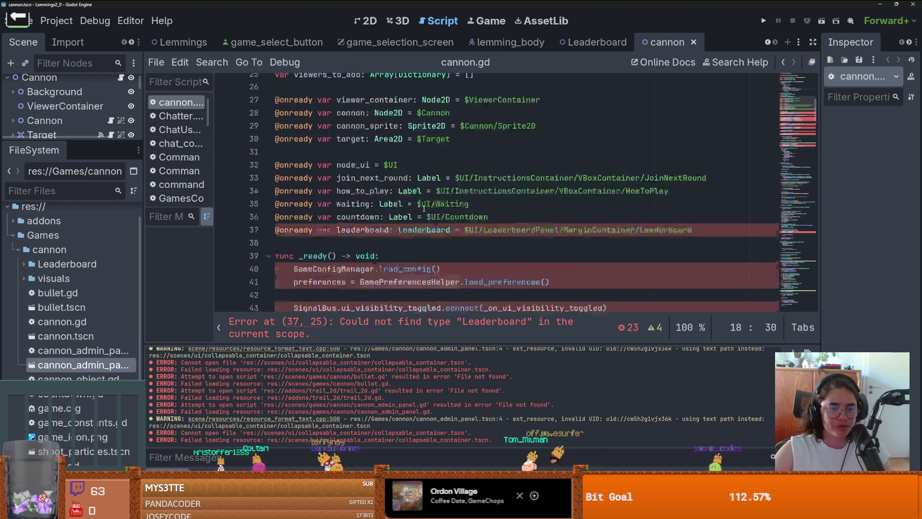
{"action": "double_click", "coordinate": [363, 122]}
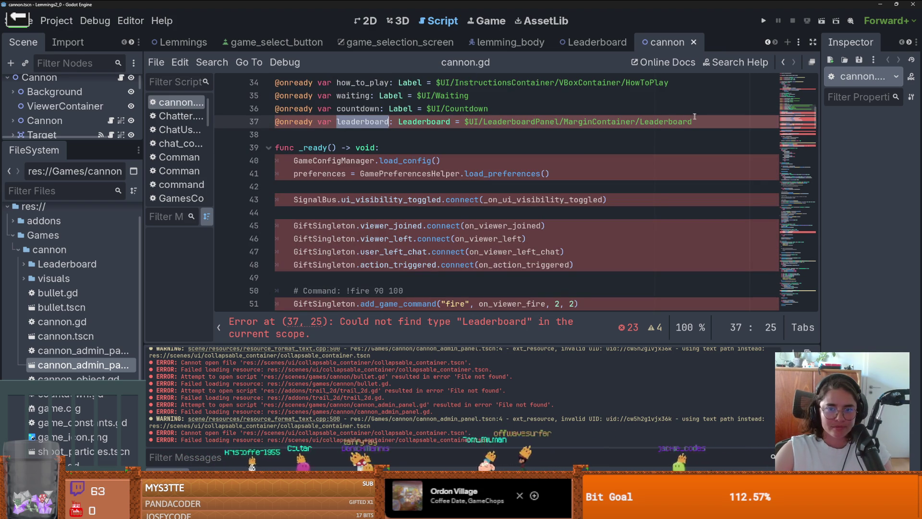
{"action": "left_click", "coordinate": [479, 123]}
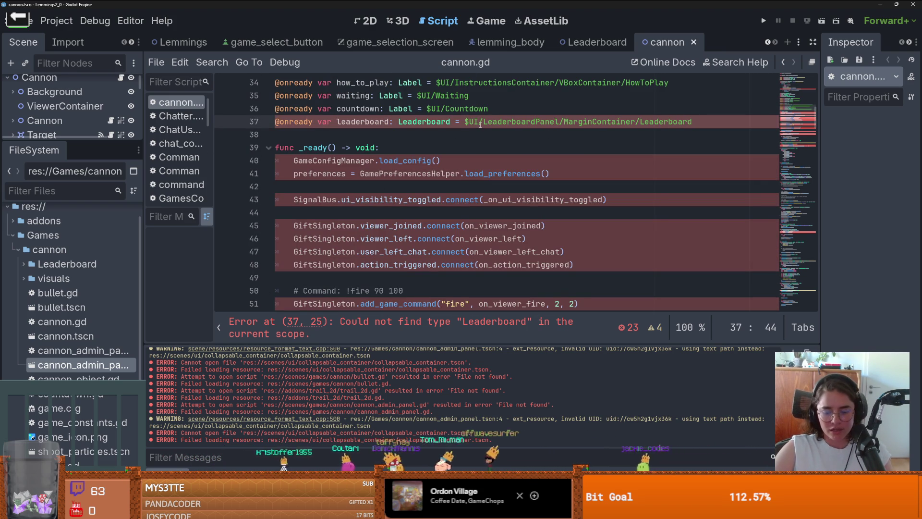
{"action": "key", "text": "ctrl+k"}
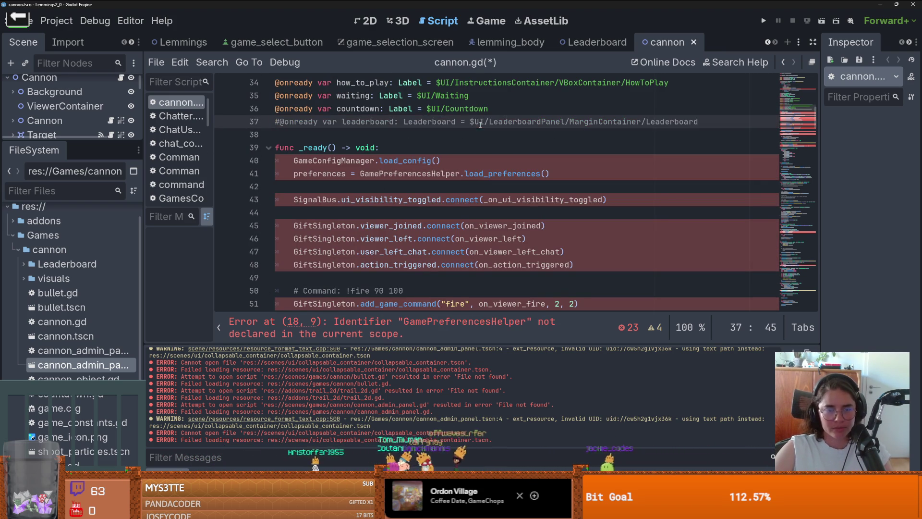
Step: Select GamePreferencesHelper on line 18 to look it up
{"action": "scroll", "coordinate": [465, 181], "scroll_direction": "up", "scroll_amount": 1}
{"action": "scroll", "coordinate": [465, 182], "scroll_direction": "up", "scroll_amount": 9}
{"action": "scroll", "coordinate": [462, 184], "scroll_direction": "down", "scroll_amount": 3}
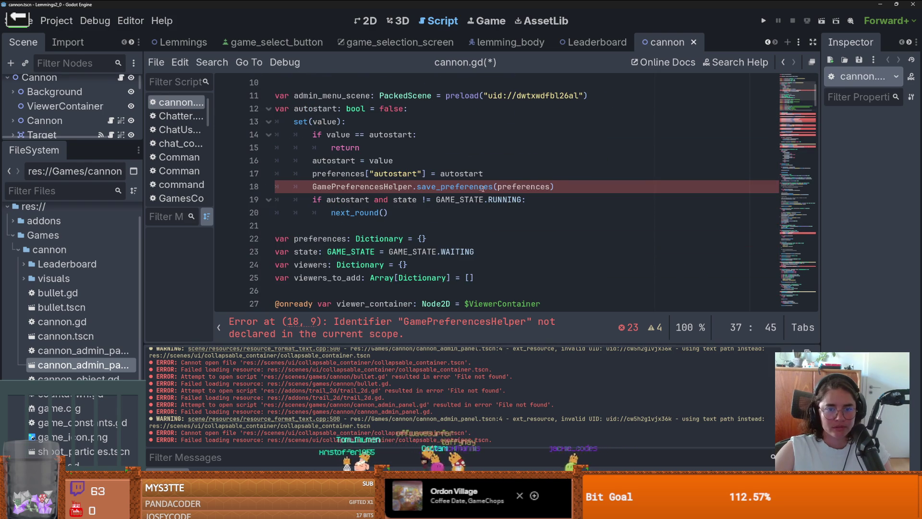
{"action": "double_click", "coordinate": [370, 187]}
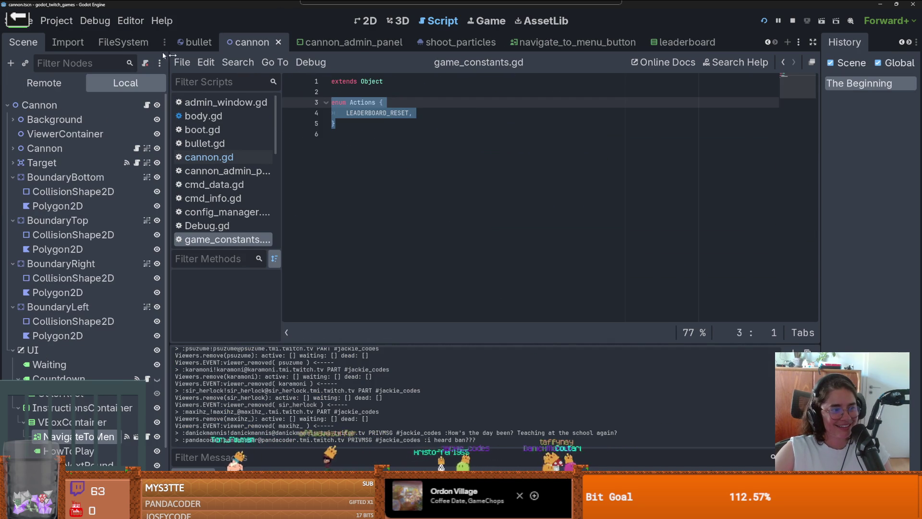
Step: Inspect the Globals > Autoload list in Project Settings, widening the dialog, then close it
{"action": "left_click", "coordinate": [20, 20]}
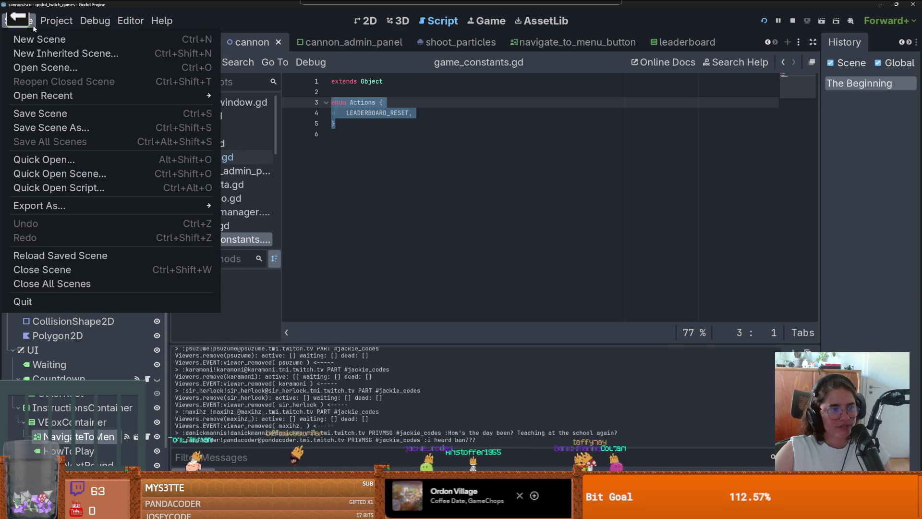
{"action": "mouse_move", "coordinate": [46, 21]}
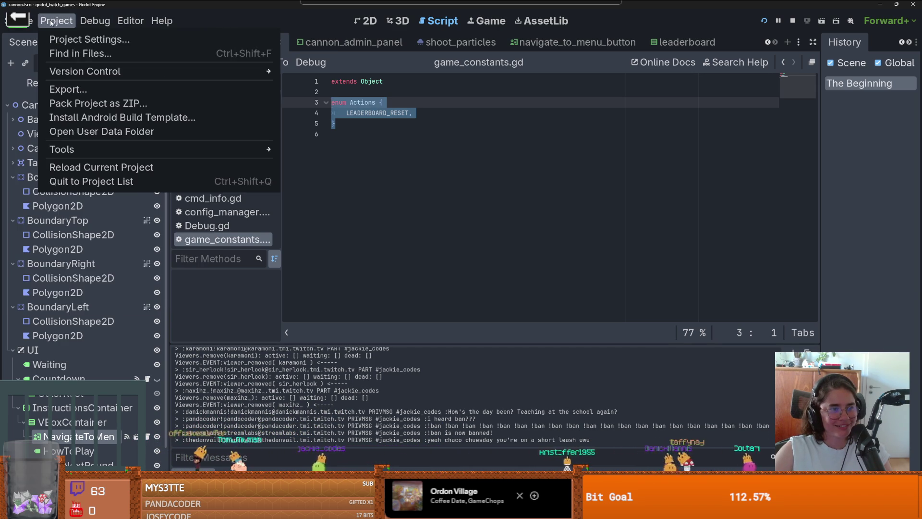
{"action": "left_click", "coordinate": [373, 128]}
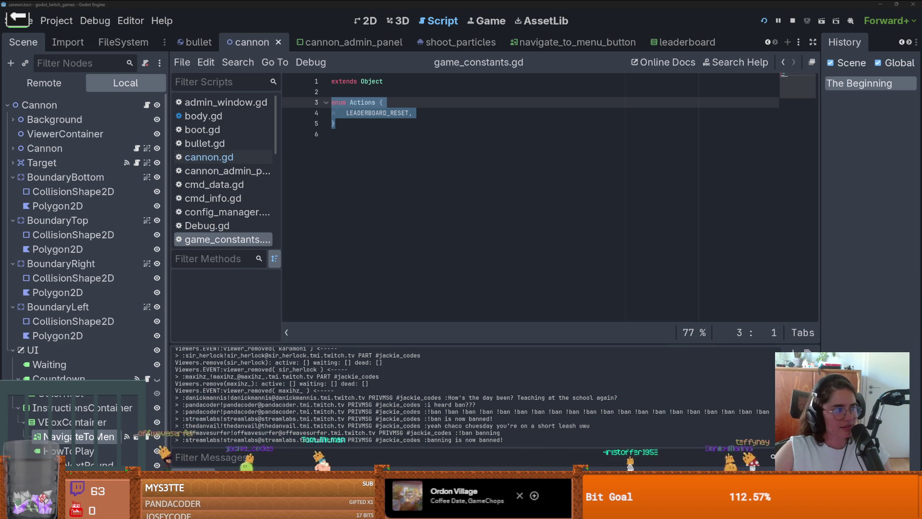
{"action": "left_click", "coordinate": [294, 135]}
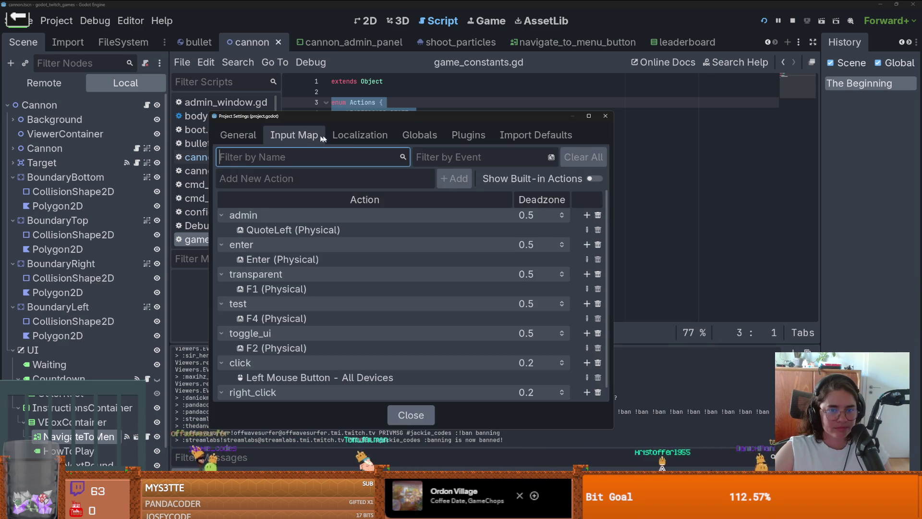
{"action": "left_click", "coordinate": [360, 135]}
{"action": "left_click", "coordinate": [419, 135]}
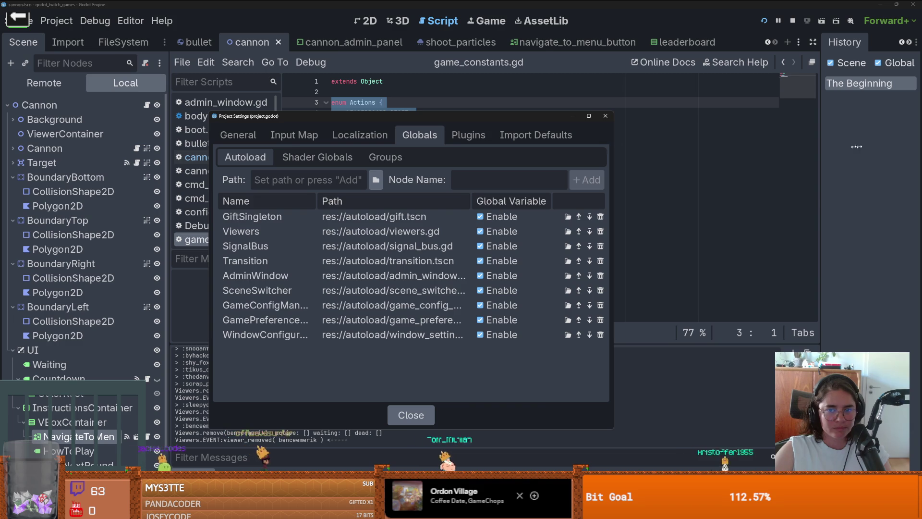
{"action": "left_click_drag", "start_coordinate": [612, 144], "coordinate": [852, 144]}
{"action": "key", "text": "Escape"}
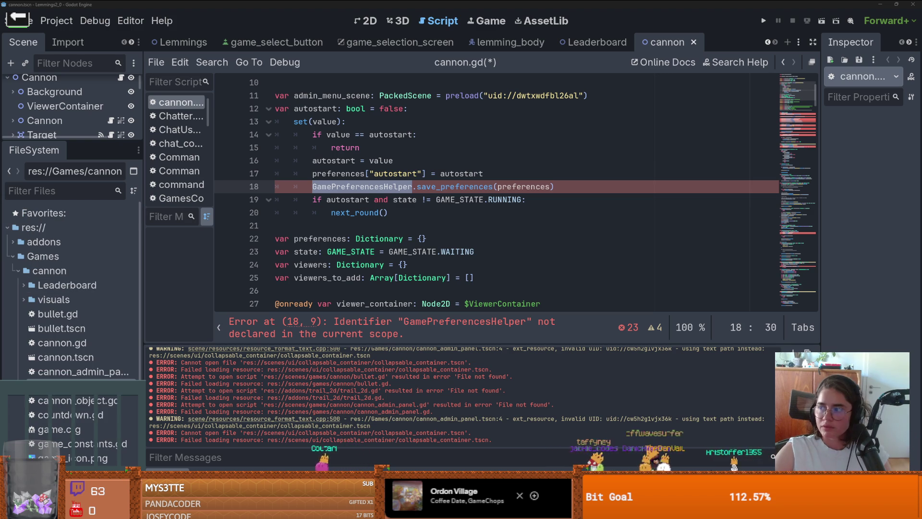
{"action": "key", "text": "alt+Tab"}
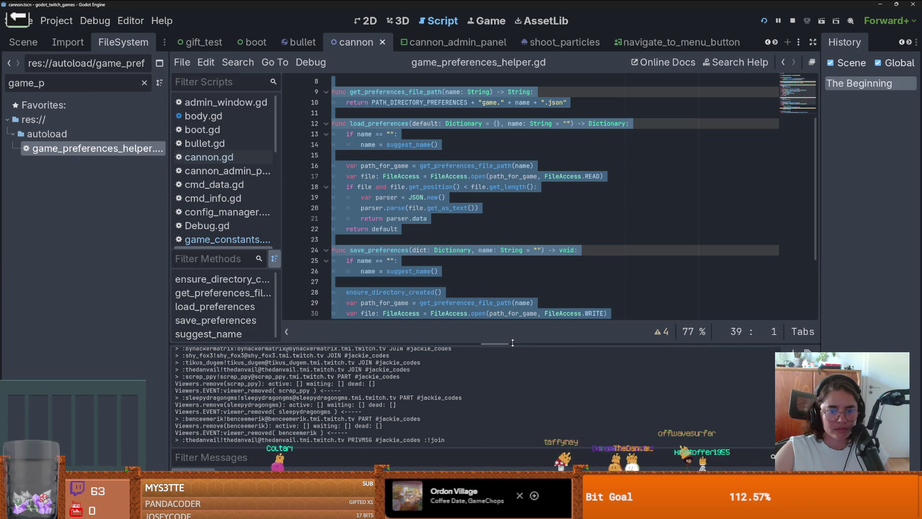
{"action": "left_click", "coordinate": [488, 226]}
{"action": "scroll", "coordinate": [486, 241], "scroll_direction": "up", "scroll_amount": 3}
{"action": "double_click", "coordinate": [433, 105]}
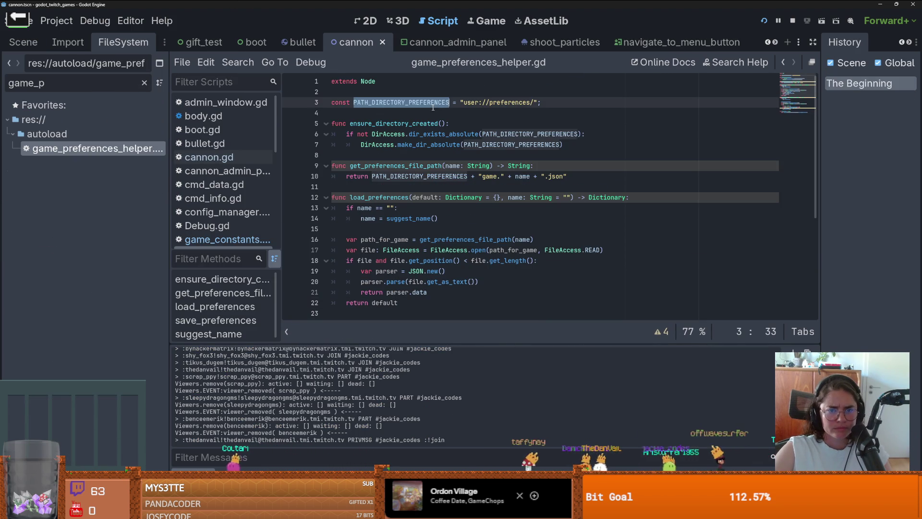
{"action": "left_click", "coordinate": [429, 143]}
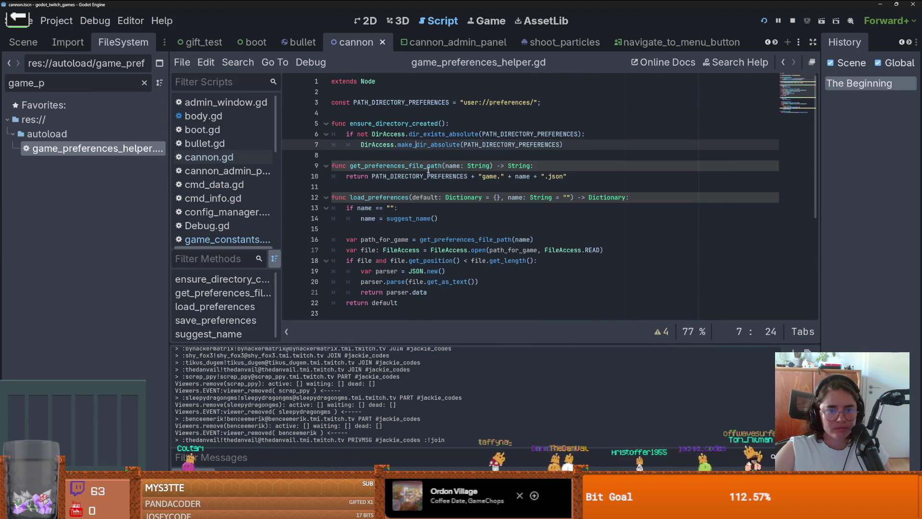
{"action": "scroll", "coordinate": [429, 163], "scroll_direction": "down", "scroll_amount": 2}
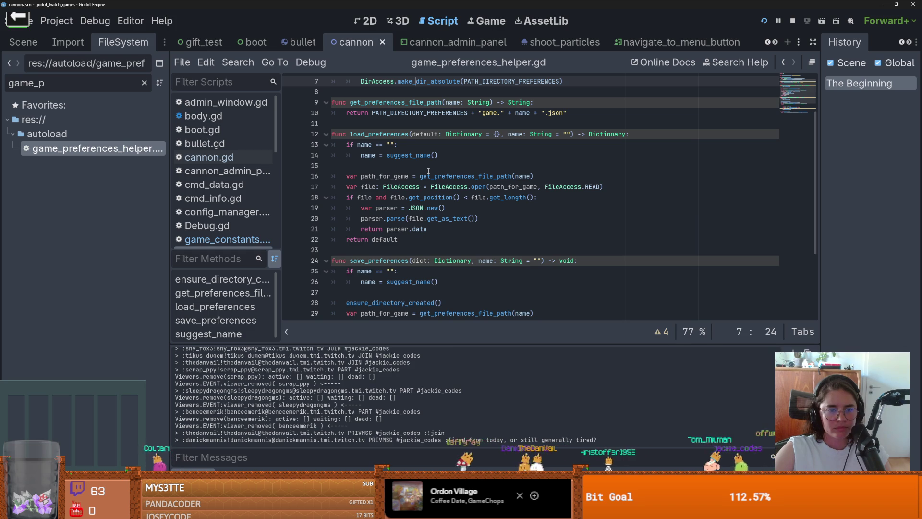
{"action": "scroll", "coordinate": [428, 171], "scroll_direction": "down", "scroll_amount": 3}
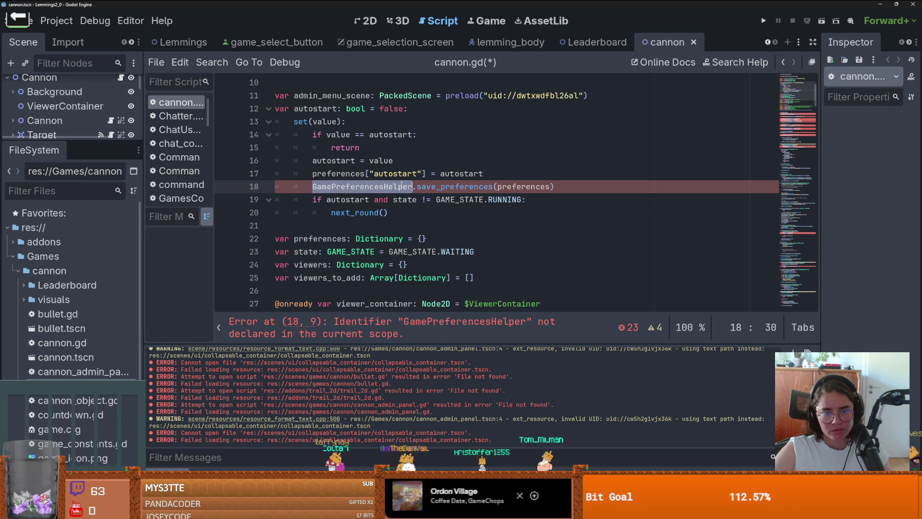
Step: Comment out the autostart setter's lines 16–18
{"action": "left_click_drag", "start_coordinate": [313, 161], "coordinate": [384, 186]}
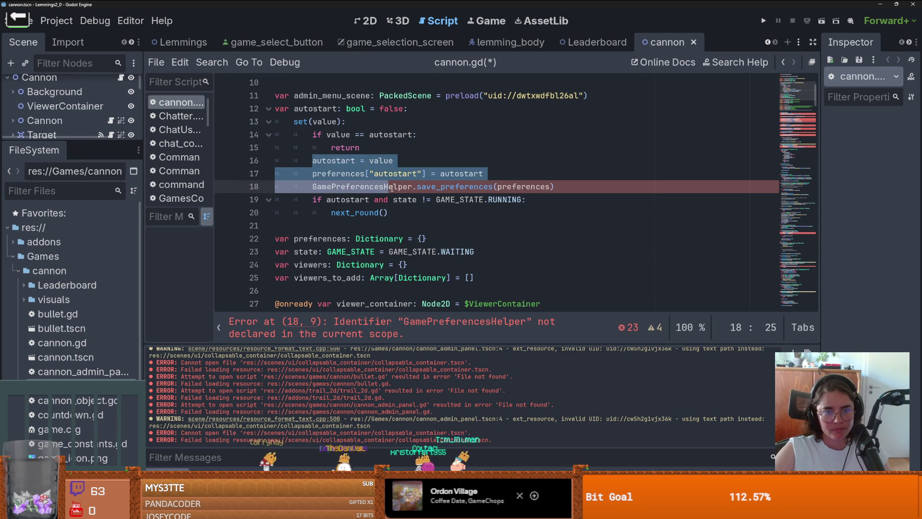
{"action": "key", "text": "ctrl+k"}
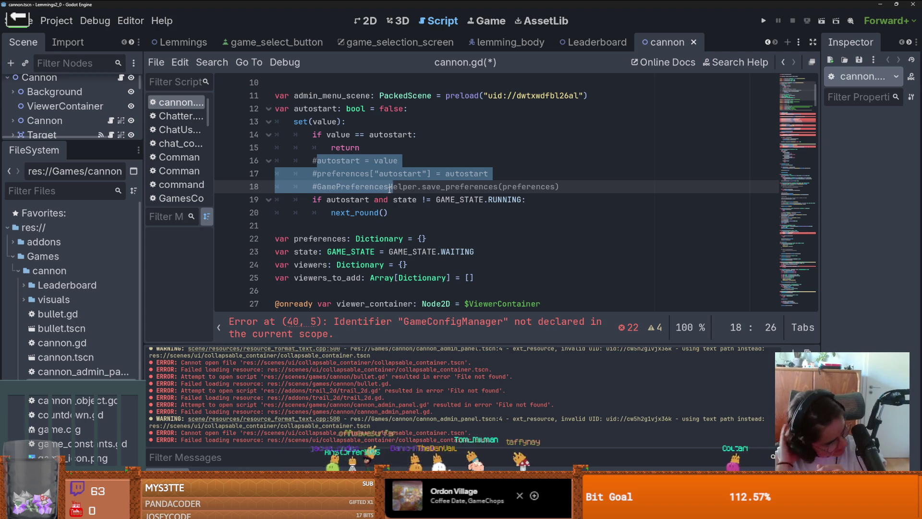
{"action": "key", "text": "Down"}
{"action": "key", "text": "Down"}
Step: Review GameConfigManager (line 40) and GiftSingleton (line 45), then enlarge the Scene tree panel
{"action": "scroll", "coordinate": [331, 254], "scroll_direction": "down", "scroll_amount": 4}
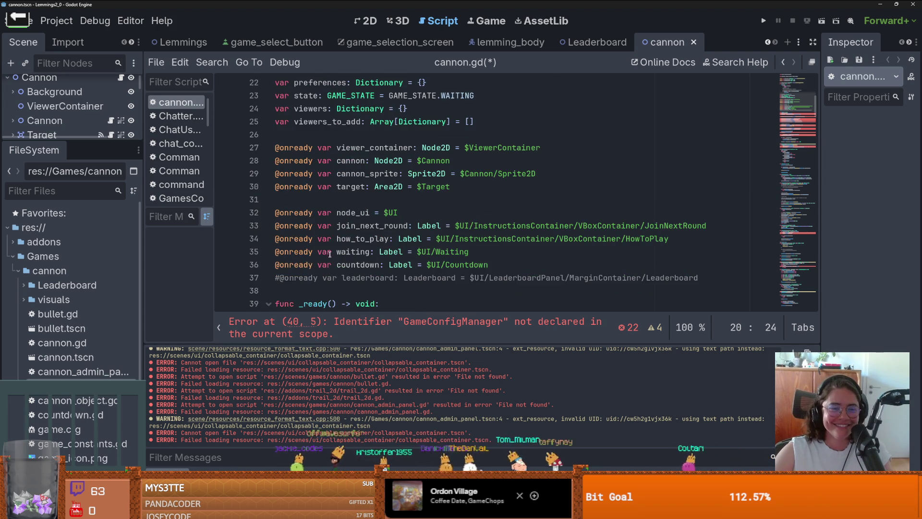
{"action": "scroll", "coordinate": [337, 245], "scroll_direction": "down", "scroll_amount": 5}
{"action": "double_click", "coordinate": [331, 121]}
{"action": "scroll", "coordinate": [379, 212], "scroll_direction": "down", "scroll_amount": 3}
{"action": "scroll", "coordinate": [379, 212], "scroll_direction": "up", "scroll_amount": 4}
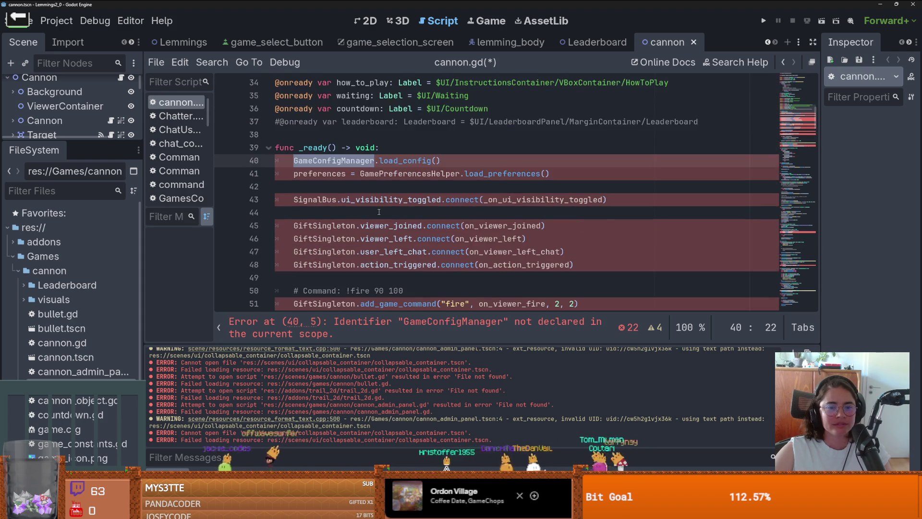
{"action": "double_click", "coordinate": [349, 221]}
{"action": "left_click", "coordinate": [313, 266]}
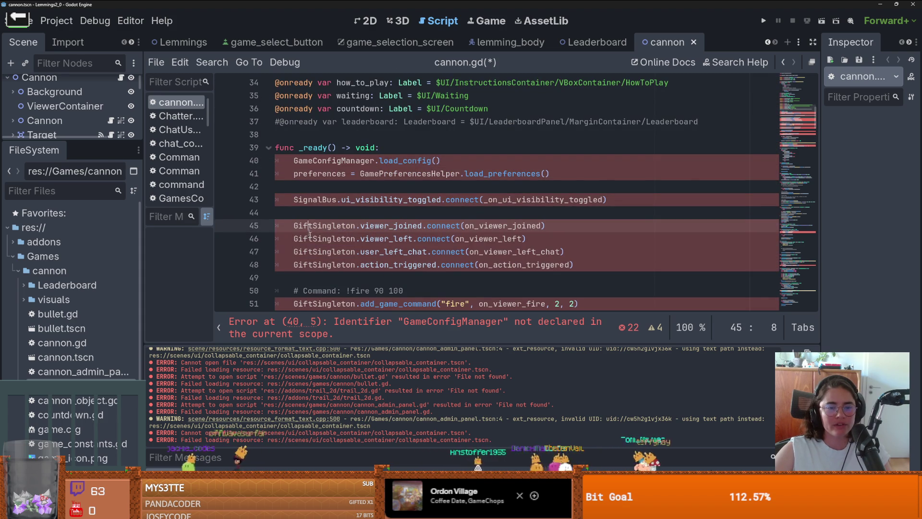
{"action": "left_click_drag", "start_coordinate": [106, 143], "coordinate": [105, 357]}
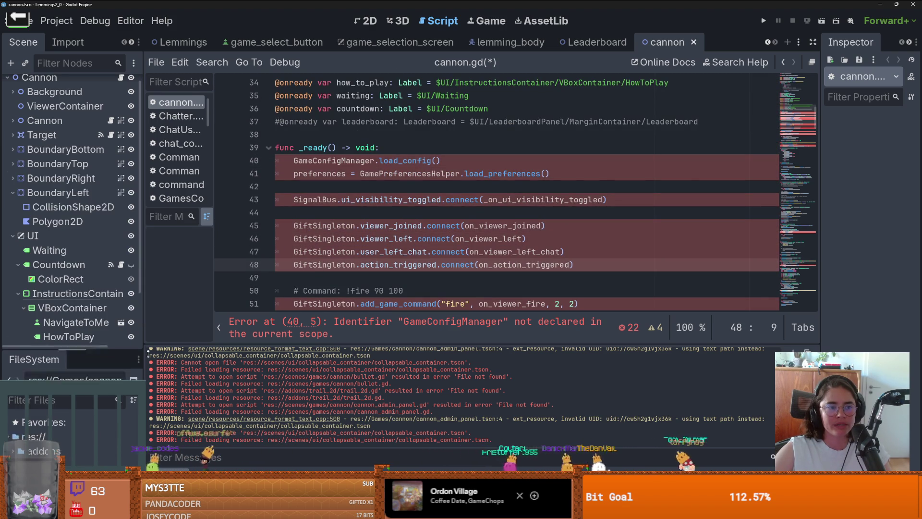
{"action": "left_click_drag", "start_coordinate": [145, 240], "coordinate": [287, 240]}
Step: Collapse the BoundaryLeft and UI nodes, save the cannon scene, and open the Leaderboard scene
{"action": "left_click", "coordinate": [15, 192]}
{"action": "left_click", "coordinate": [15, 191]}
{"action": "left_click", "coordinate": [13, 207]}
{"action": "key", "text": "ctrl+s"}
{"action": "left_click", "coordinate": [57, 86]}
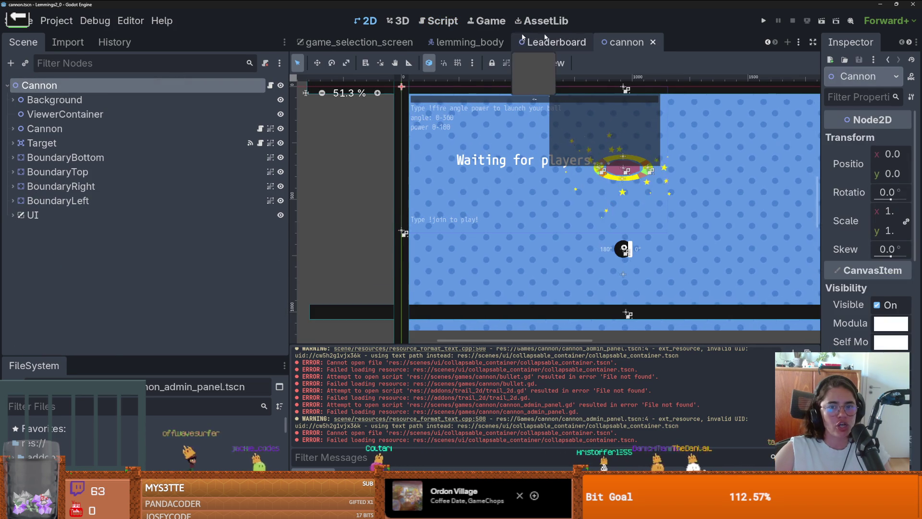
{"action": "left_click", "coordinate": [499, 42]}
{"action": "left_click", "coordinate": [566, 42]}
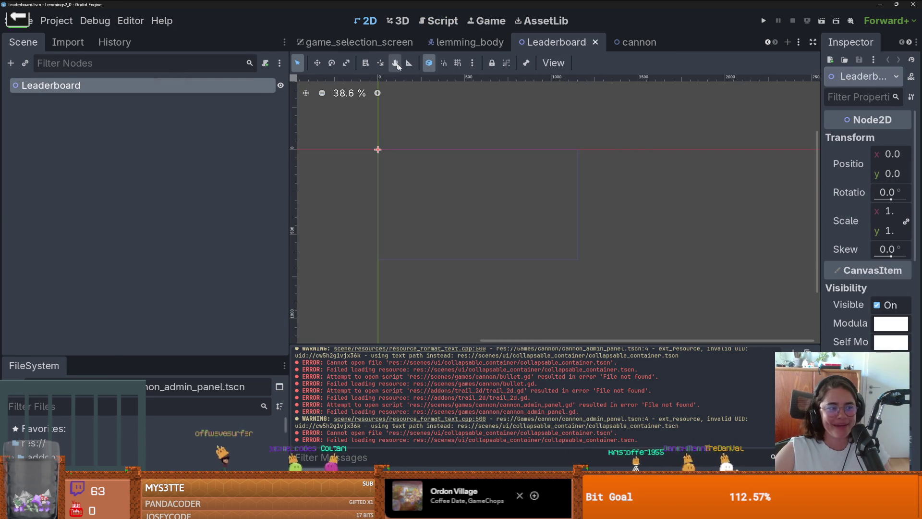
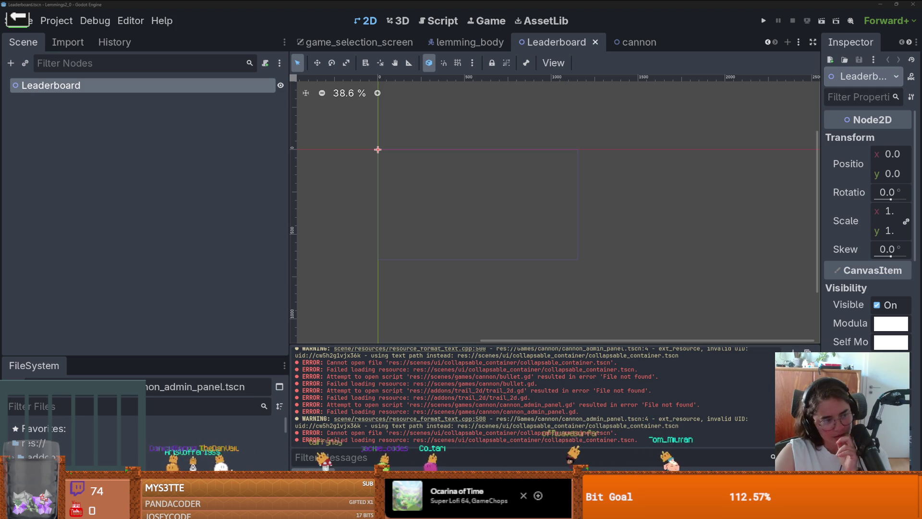
Step: Save the Leaderboard scene and narrow the Scene dock twice to widen the viewport
{"action": "mouse_move", "coordinate": [290, 190]}
{"action": "left_mouse_down"}
{"action": "mouse_move", "coordinate": [304, 187]}
{"action": "mouse_move", "coordinate": [184, 184]}
{"action": "left_mouse_up"}
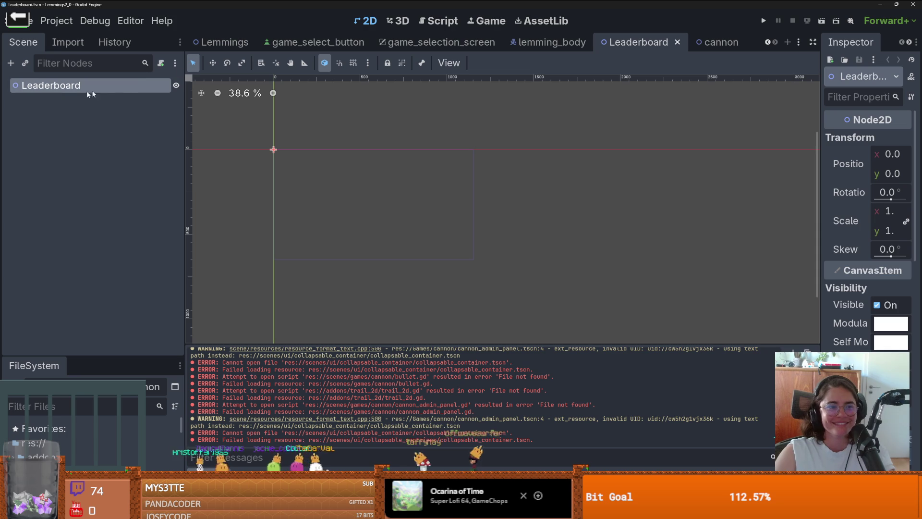
{"action": "key", "text": "ctrl+s"}
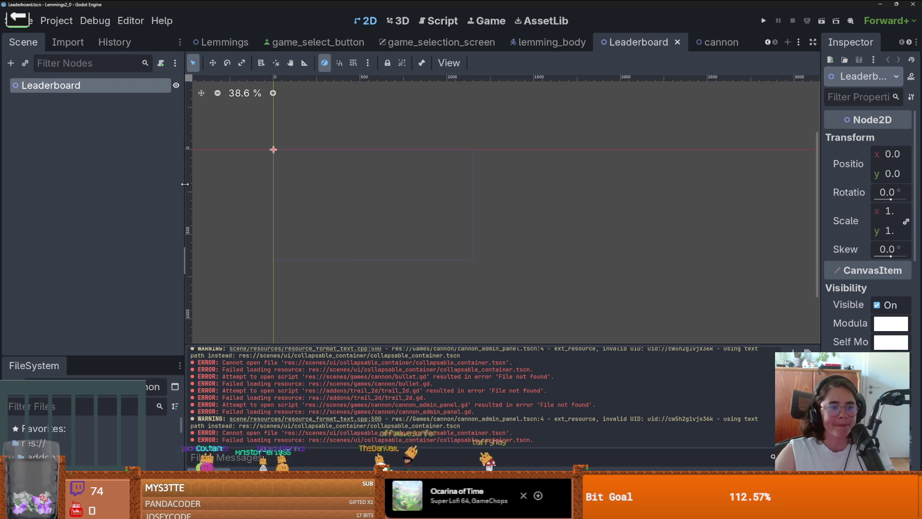
{"action": "mouse_move", "coordinate": [183, 184]}
{"action": "left_mouse_down"}
{"action": "mouse_move", "coordinate": [243, 189]}
{"action": "mouse_move", "coordinate": [134, 198]}
{"action": "left_mouse_up"}
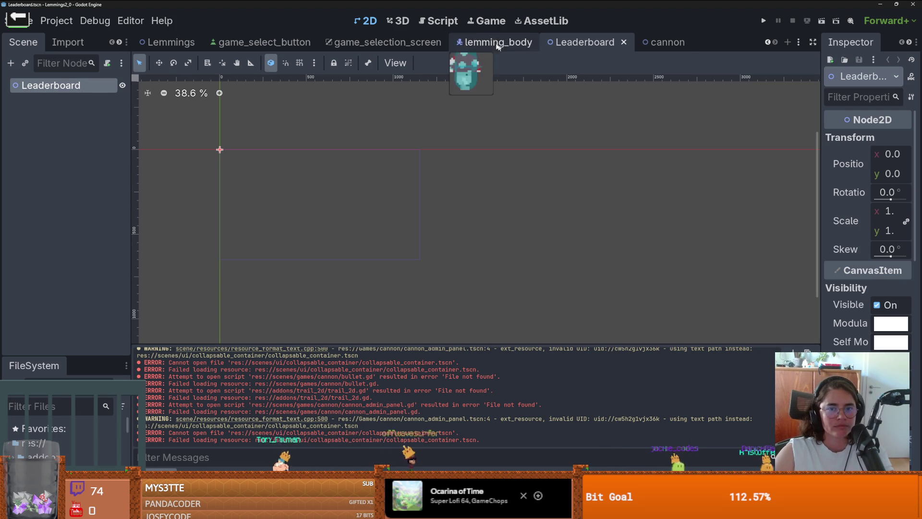
{"action": "left_click", "coordinate": [686, 43]}
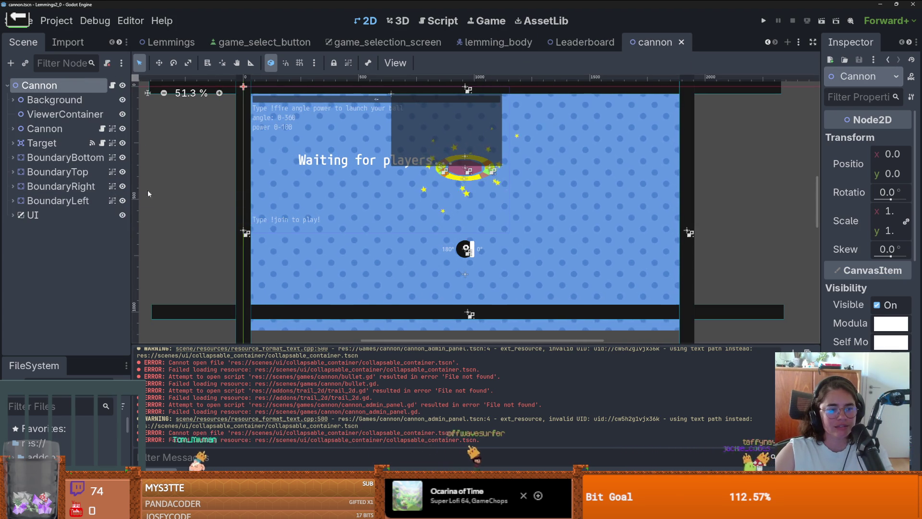
Step: Widen the Scene dock and look over the cannon scene's UI node
{"action": "left_click_drag", "start_coordinate": [135, 199], "coordinate": [244, 199]}
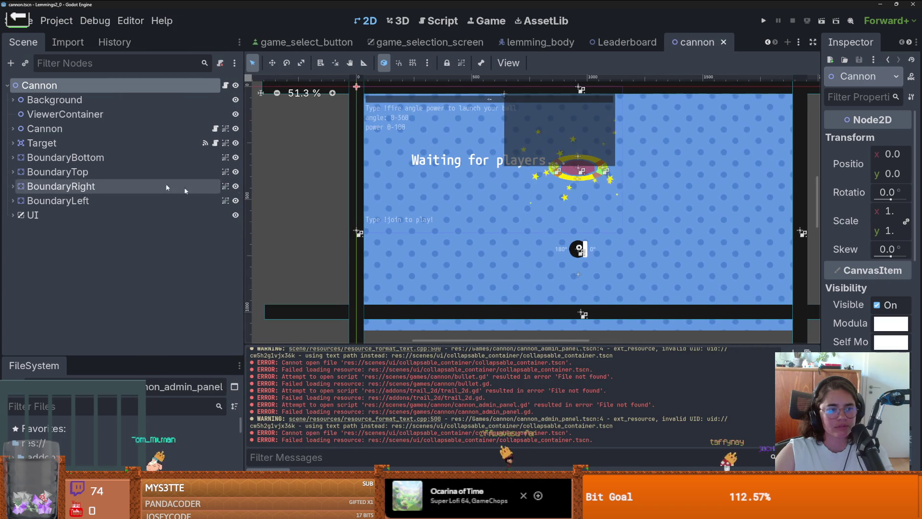
{"action": "left_click", "coordinate": [13, 214]}
{"action": "left_click", "coordinate": [13, 214]}
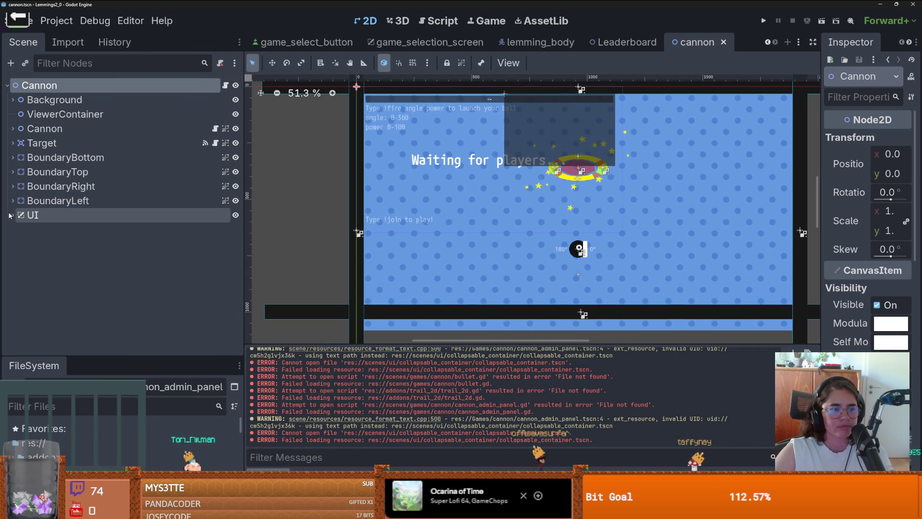
{"action": "scroll", "coordinate": [350, 42], "scroll_direction": "up", "scroll_amount": 2}
Step: Copy the Node holding JoinTwitchCommand and PreferTwitchCommand2 from Lemmings and paste it under Cannon
{"action": "left_click", "coordinate": [370, 42]}
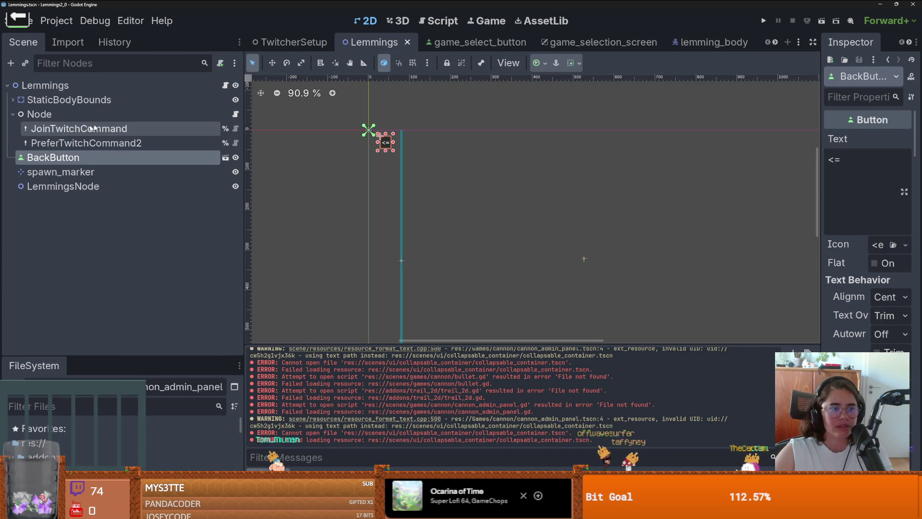
{"action": "left_click", "coordinate": [50, 129]}
{"action": "key", "text": "Up"}
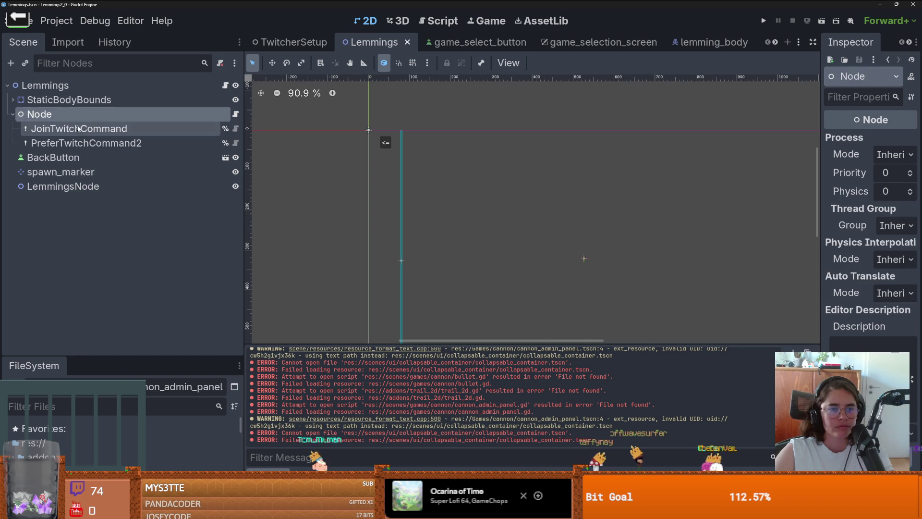
{"action": "left_click", "coordinate": [80, 130]}
{"action": "left_click", "coordinate": [68, 114]}
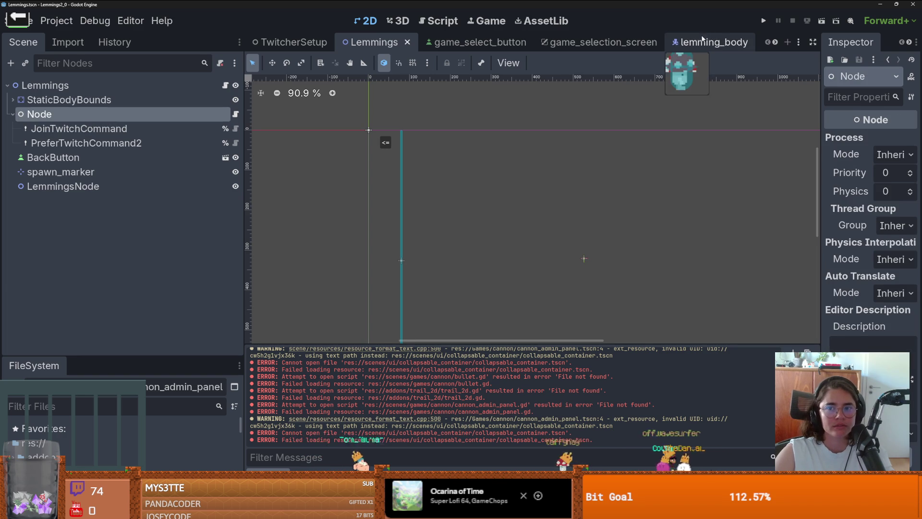
{"action": "left_click", "coordinate": [710, 42]}
{"action": "left_click", "coordinate": [776, 42]}
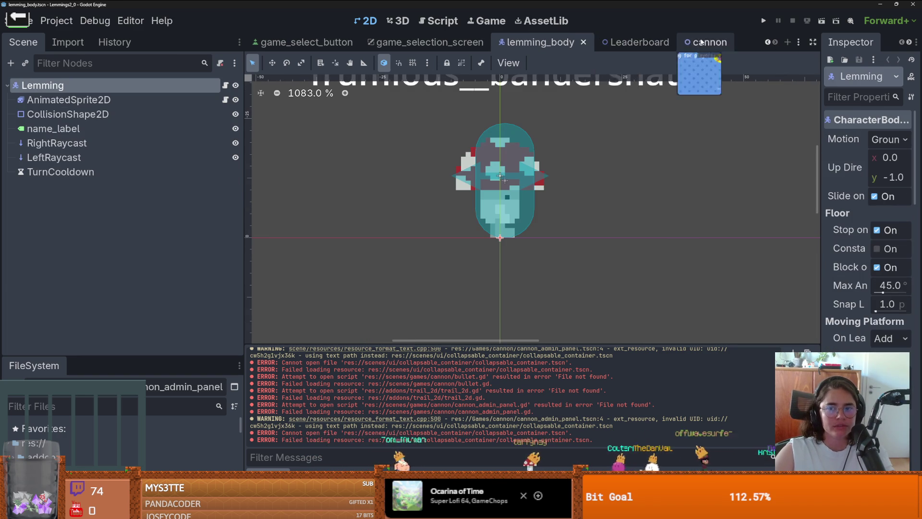
{"action": "left_click", "coordinate": [697, 42]}
{"action": "key", "text": "ctrl+v"}
Step: Delete the pasted JoinTwitchCommand and PreferTwitchCommand2 nodes
{"action": "left_click", "coordinate": [86, 244]}
{"action": "left_click", "coordinate": [94, 258], "text": "shift"}
{"action": "right_click", "coordinate": [95, 258]}
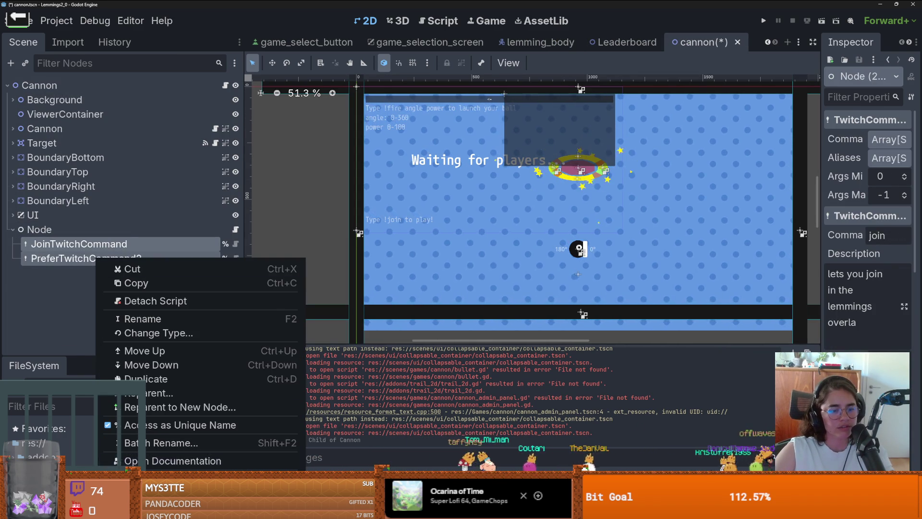
{"action": "left_click", "coordinate": [144, 475]}
{"action": "left_click", "coordinate": [438, 273]}
Step: Add a new TwitchCommand child under the pasted Node
{"action": "left_click", "coordinate": [16, 63]}
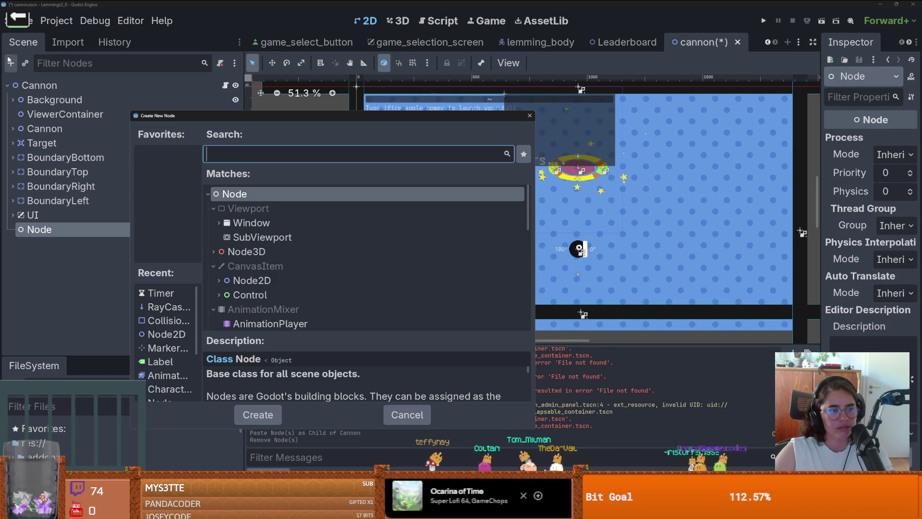
{"action": "type", "text": "Twitch"}
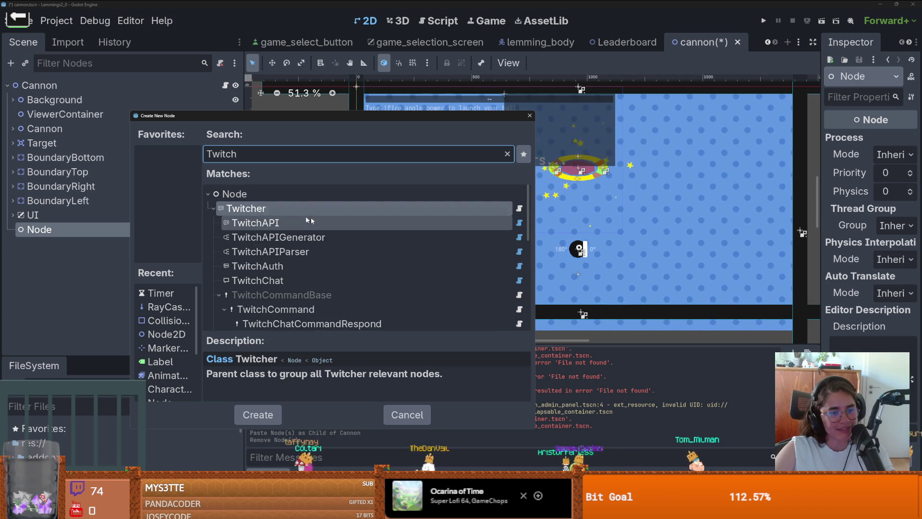
{"action": "scroll", "coordinate": [380, 274], "scroll_direction": "down", "scroll_amount": 2}
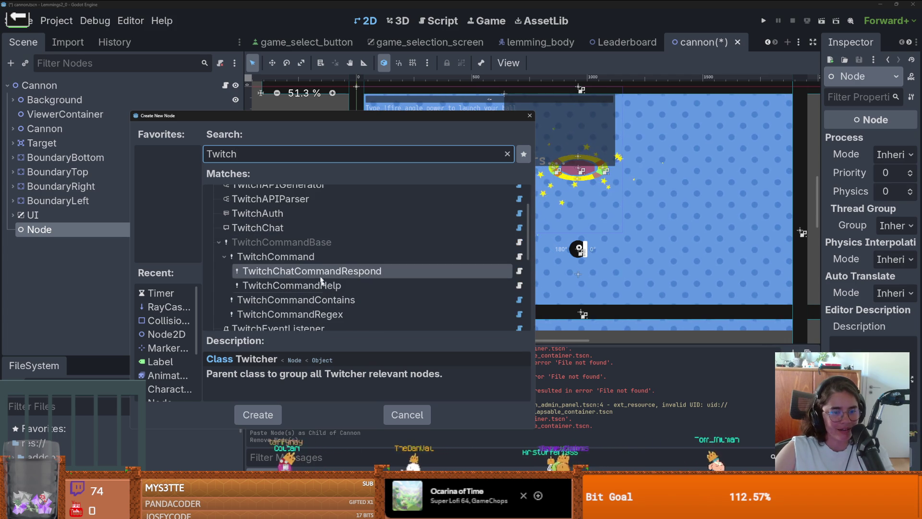
{"action": "double_click", "coordinate": [346, 256]}
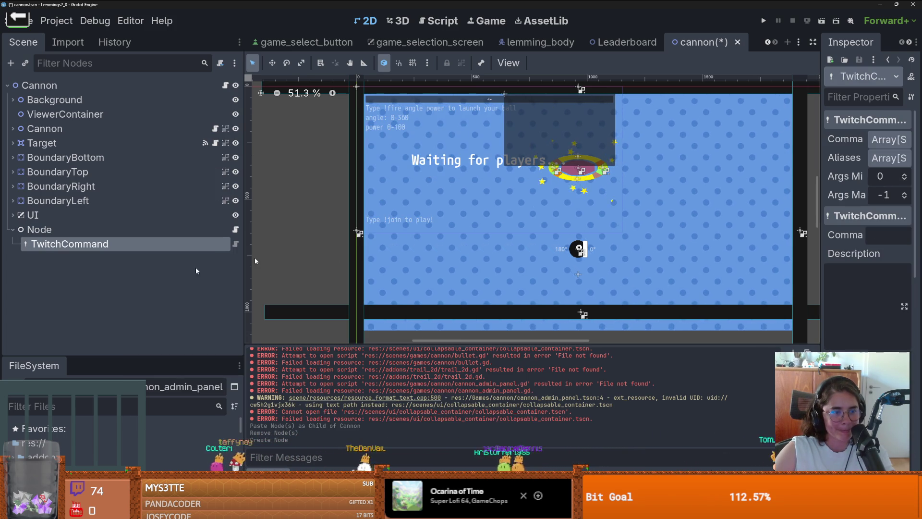
{"action": "left_click", "coordinate": [225, 85]}
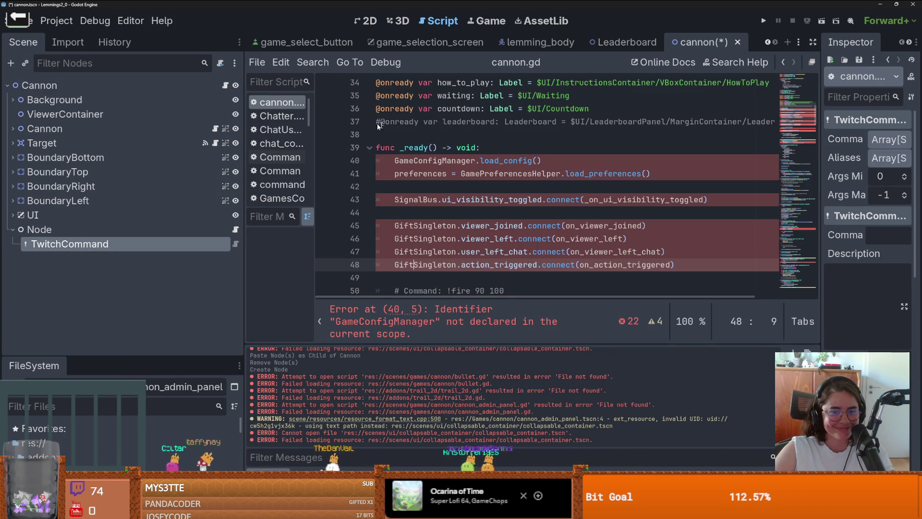
Step: Review GiftSingleton's viewer_joined and viewer_left connections in cannon.gd, then close Leaderboard and lemming_body
{"action": "double_click", "coordinate": [425, 225]}
{"action": "scroll", "coordinate": [531, 239], "scroll_direction": "down", "scroll_amount": 1}
{"action": "left_click", "coordinate": [476, 186]}
{"action": "double_click", "coordinate": [475, 186]}
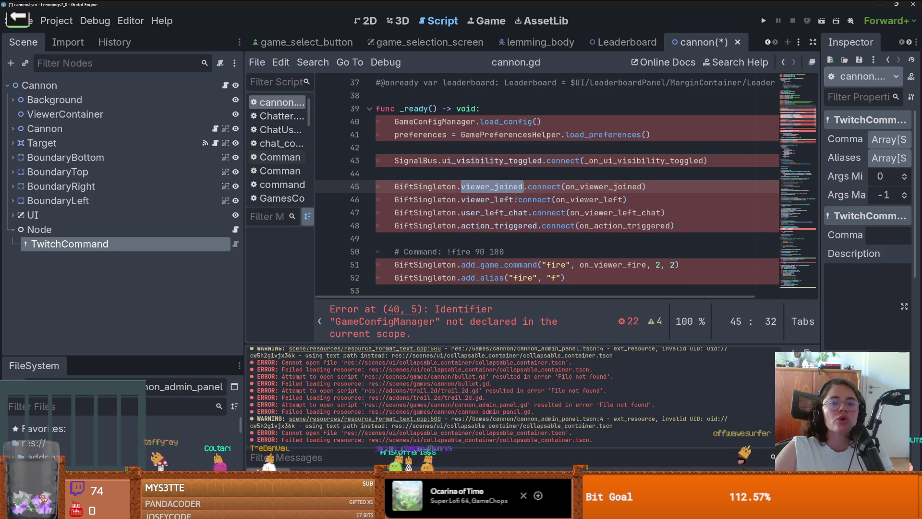
{"action": "double_click", "coordinate": [501, 200]}
{"action": "left_click", "coordinate": [623, 199]}
{"action": "left_click", "coordinate": [491, 187]}
{"action": "double_click", "coordinate": [491, 187]}
{"action": "left_click", "coordinate": [491, 187]}
{"action": "double_click", "coordinate": [490, 187]}
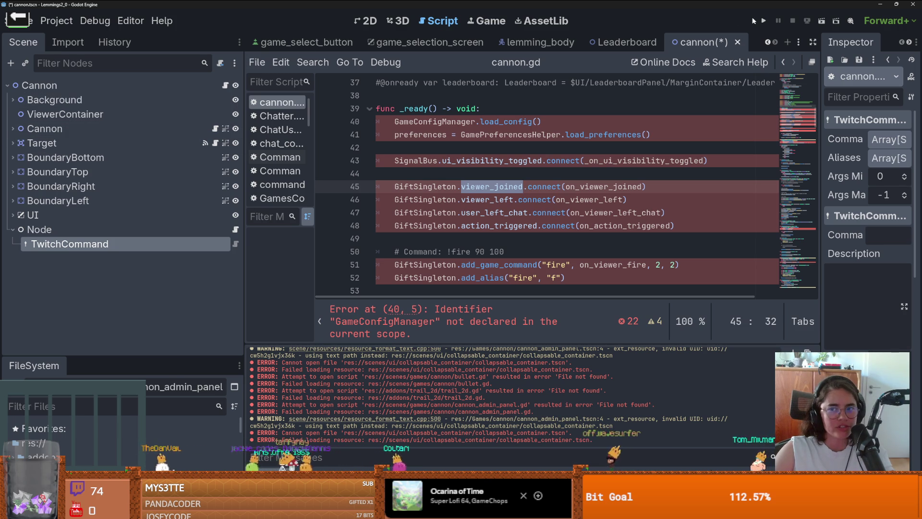
{"action": "left_click", "coordinate": [665, 42]}
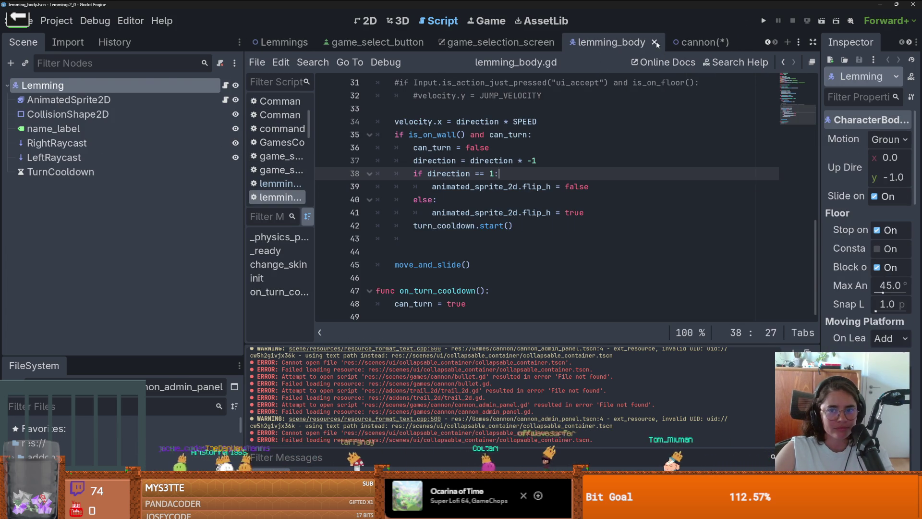
{"action": "left_click", "coordinate": [655, 43]}
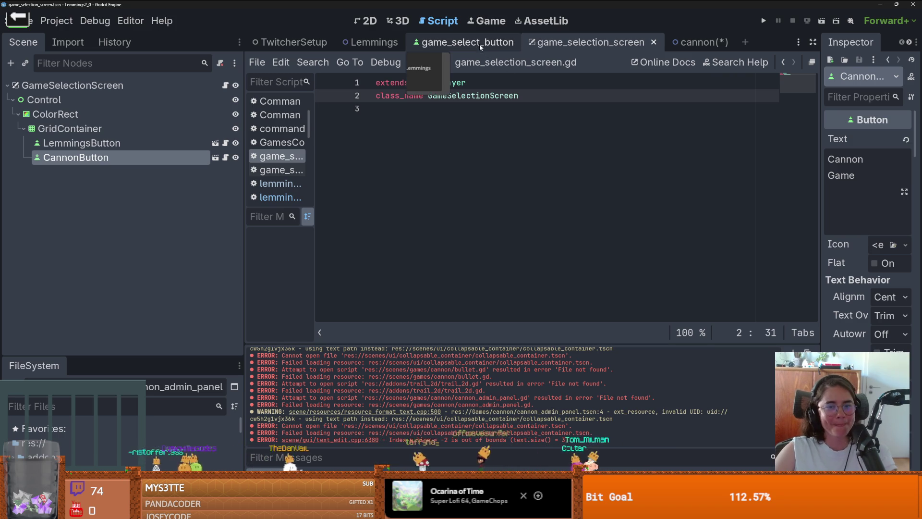
Step: Bring up the TwitcherSetup scene with TwitcherSetup.gd shown in the Inspector
{"action": "left_click", "coordinate": [370, 42]}
{"action": "left_click", "coordinate": [312, 41]}
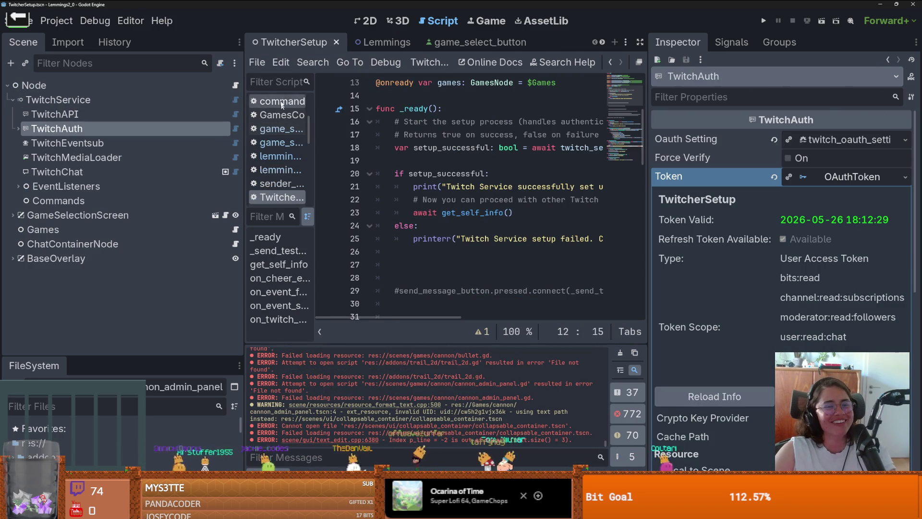
{"action": "left_click", "coordinate": [278, 197]}
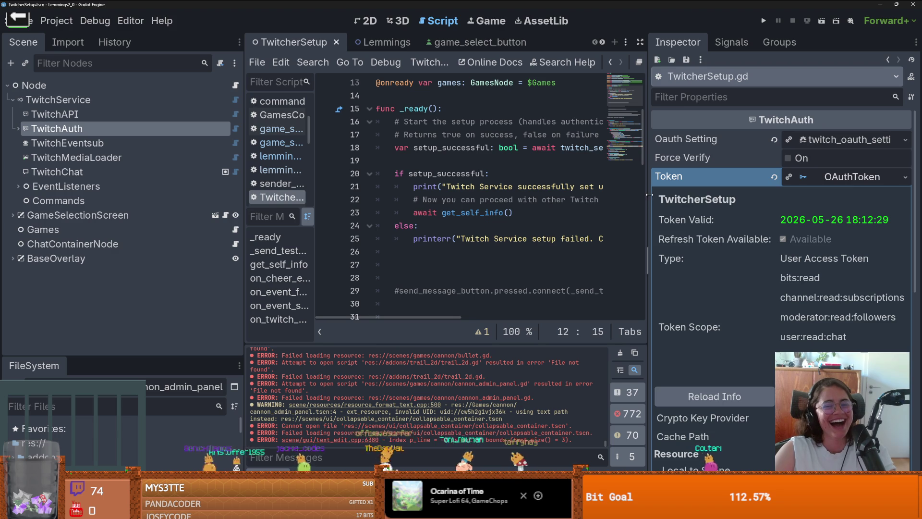
Step: Narrow the Scene dock and scroll through TwitcherSetup.gd's Twitch listener code
{"action": "left_click_drag", "start_coordinate": [244, 166], "coordinate": [88, 164]}
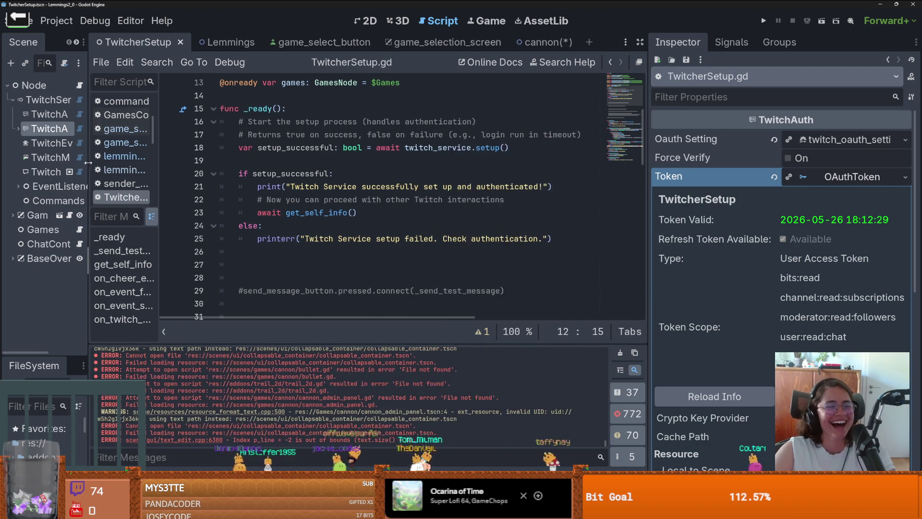
{"action": "scroll", "coordinate": [405, 207], "scroll_direction": "down", "scroll_amount": 4}
{"action": "scroll", "coordinate": [405, 207], "scroll_direction": "up", "scroll_amount": 1}
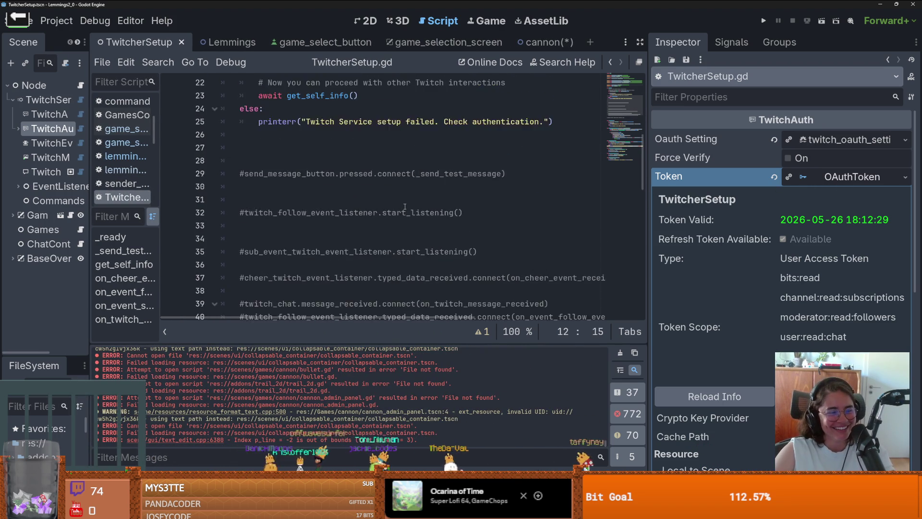
{"action": "scroll", "coordinate": [405, 207], "scroll_direction": "down", "scroll_amount": 1}
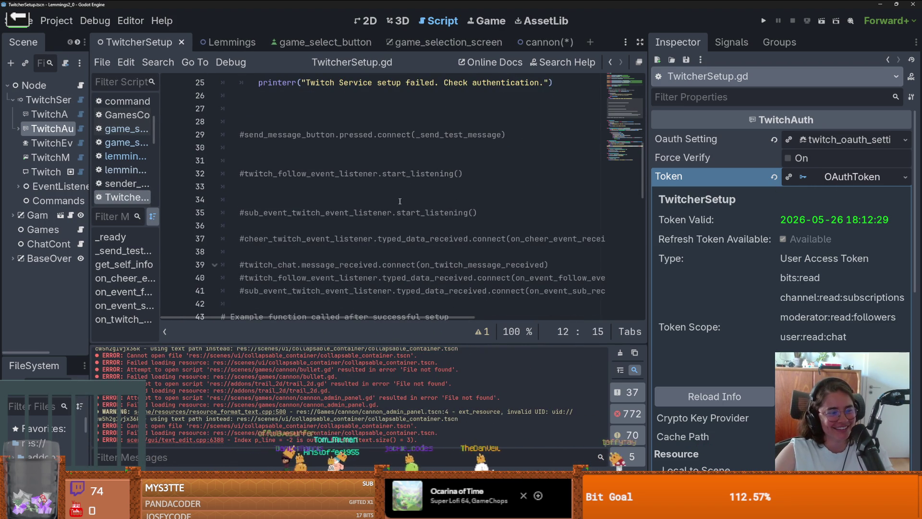
{"action": "scroll", "coordinate": [400, 201], "scroll_direction": "down", "scroll_amount": 4}
{"action": "scroll", "coordinate": [400, 202], "scroll_direction": "up", "scroll_amount": 4}
{"action": "scroll", "coordinate": [399, 201], "scroll_direction": "down", "scroll_amount": 2}
{"action": "scroll", "coordinate": [397, 201], "scroll_direction": "up", "scroll_amount": 3}
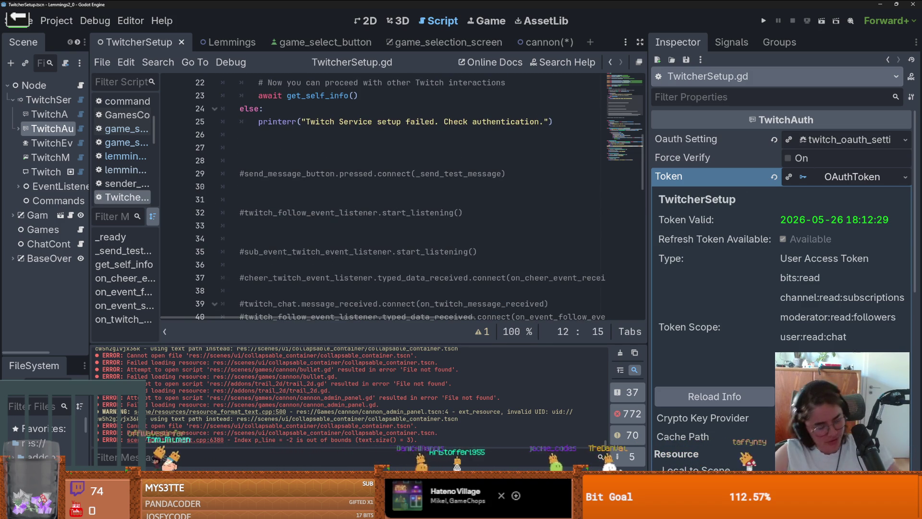
{"action": "mouse_move", "coordinate": [681, 468]}
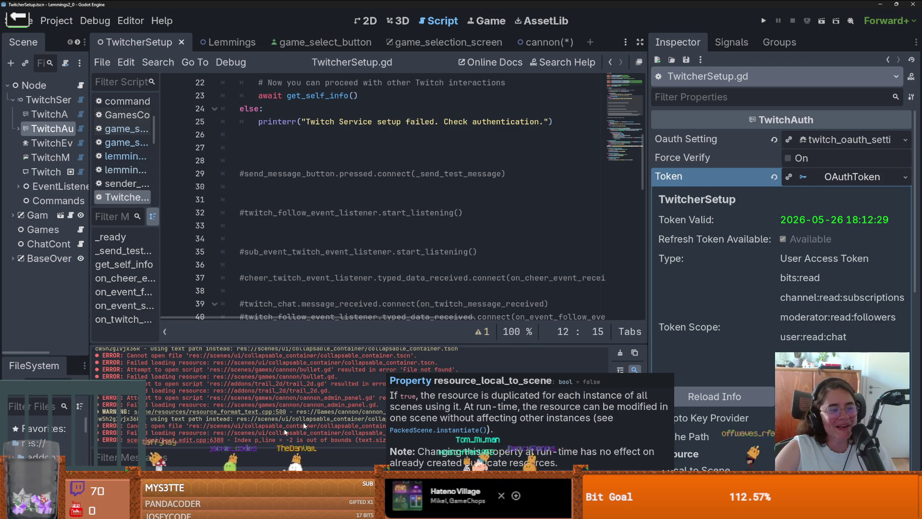
{"action": "left_click", "coordinate": [376, 200]}
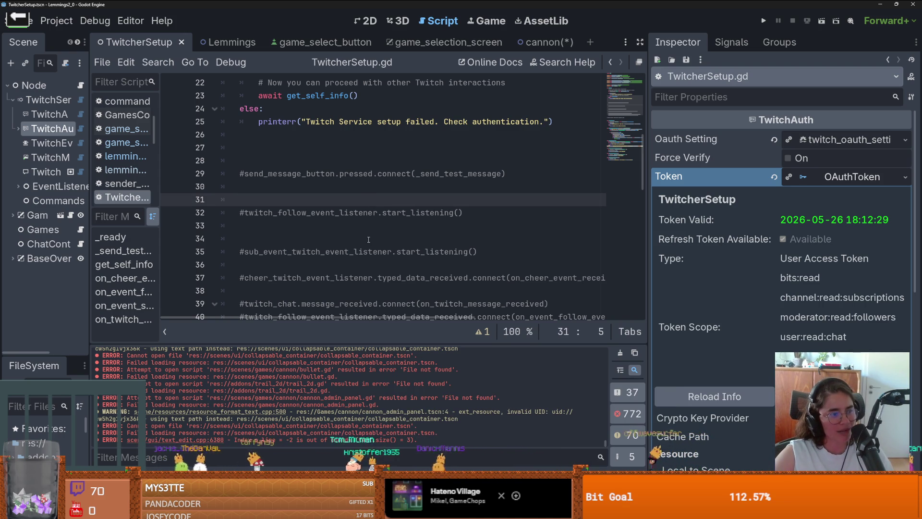
{"action": "scroll", "coordinate": [351, 223], "scroll_direction": "up", "scroll_amount": 3}
{"action": "scroll", "coordinate": [348, 226], "scroll_direction": "down", "scroll_amount": 4}
{"action": "scroll", "coordinate": [344, 230], "scroll_direction": "up", "scroll_amount": 2}
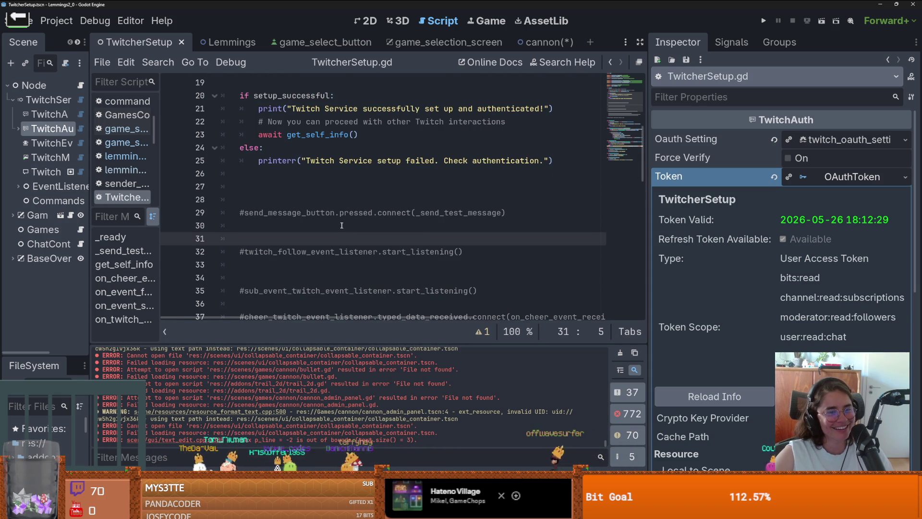
{"action": "scroll", "coordinate": [340, 225], "scroll_direction": "up", "scroll_amount": 1}
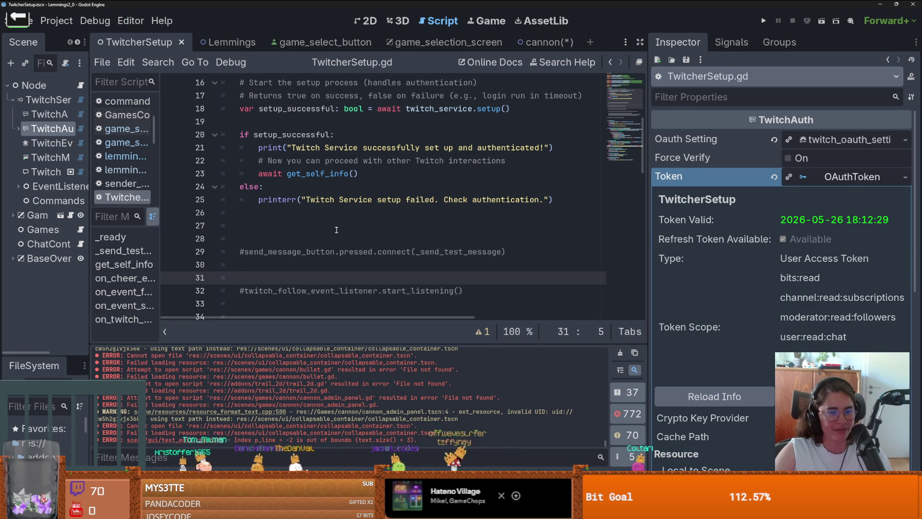
{"action": "left_click", "coordinate": [338, 223]}
{"action": "scroll", "coordinate": [339, 230], "scroll_direction": "up", "scroll_amount": 5}
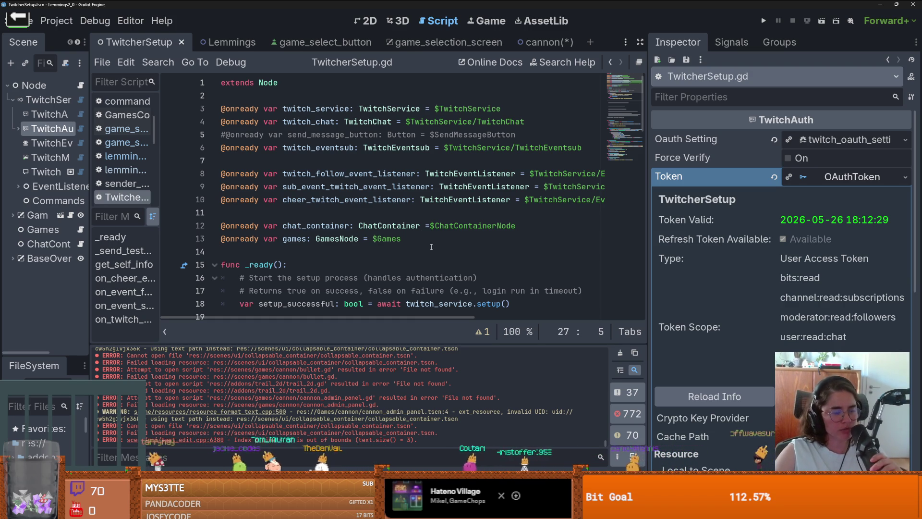
Step: Widen the Scene dock so full node names show and save the scene
{"action": "scroll", "coordinate": [357, 245], "scroll_direction": "down", "scroll_amount": 1}
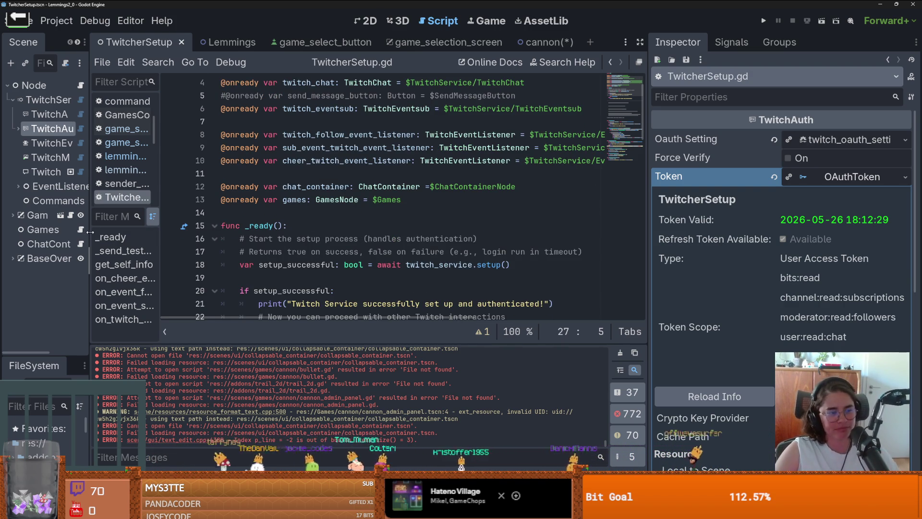
{"action": "left_click_drag", "start_coordinate": [90, 232], "coordinate": [130, 234]}
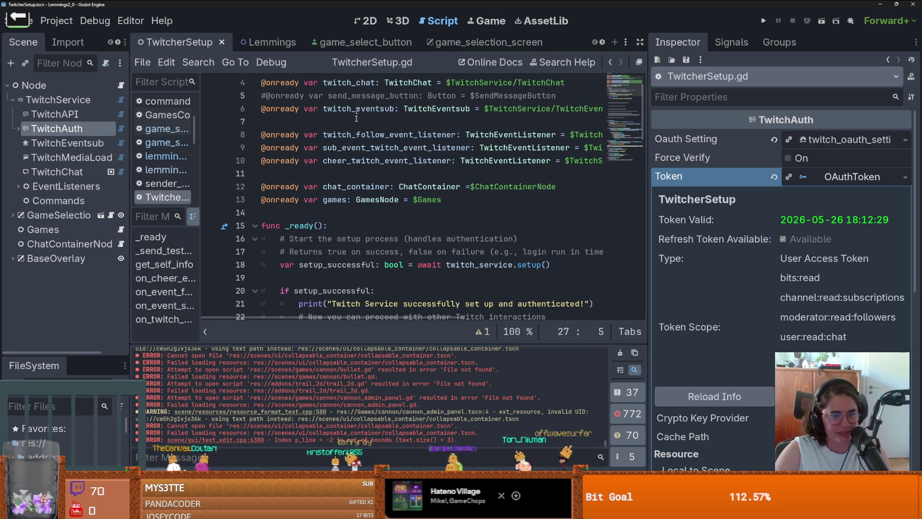
{"action": "left_click", "coordinate": [356, 238]}
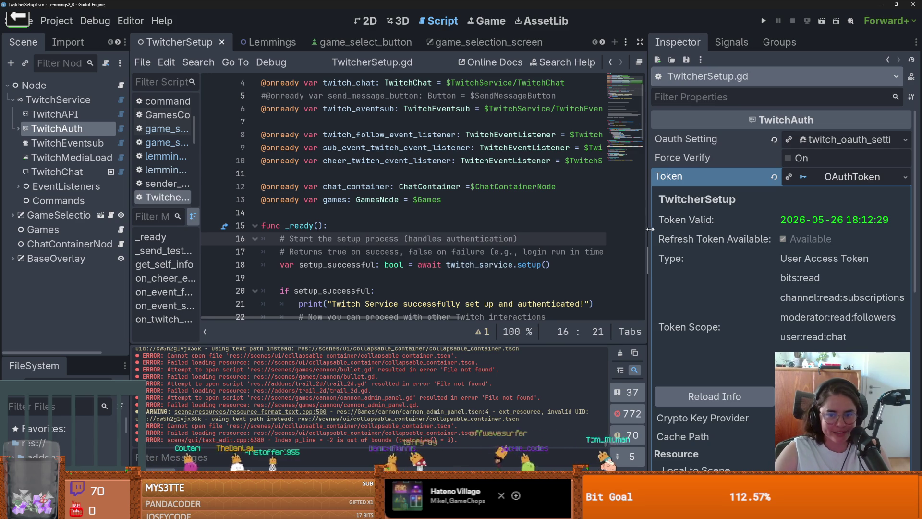
{"action": "scroll", "coordinate": [401, 233], "scroll_direction": "down", "scroll_amount": 5}
{"action": "key", "text": "ctrl+s"}
Step: Review twitch_follow_event_listener around line 32 of TwitcherSetup.gd and save again
{"action": "scroll", "coordinate": [401, 232], "scroll_direction": "up", "scroll_amount": 3}
{"action": "scroll", "coordinate": [401, 233], "scroll_direction": "down", "scroll_amount": 1}
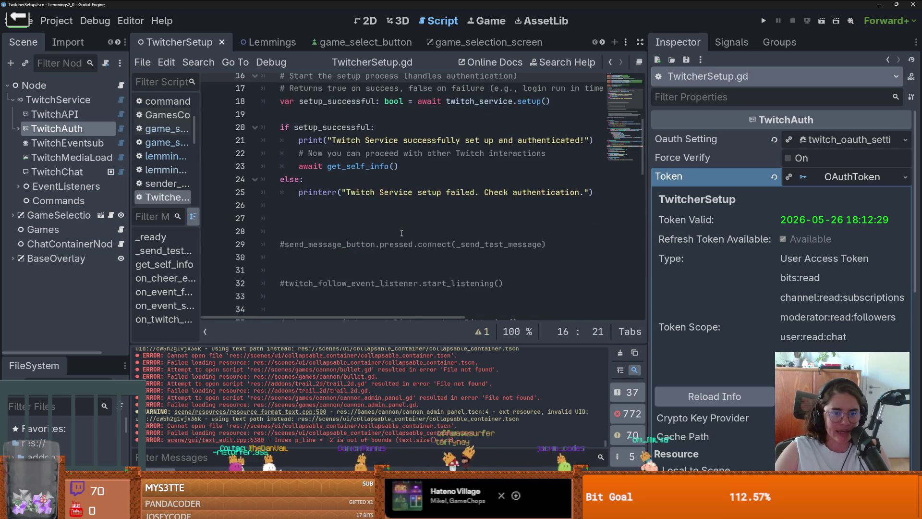
{"action": "scroll", "coordinate": [401, 233], "scroll_direction": "down", "scroll_amount": 2}
{"action": "double_click", "coordinate": [352, 213]}
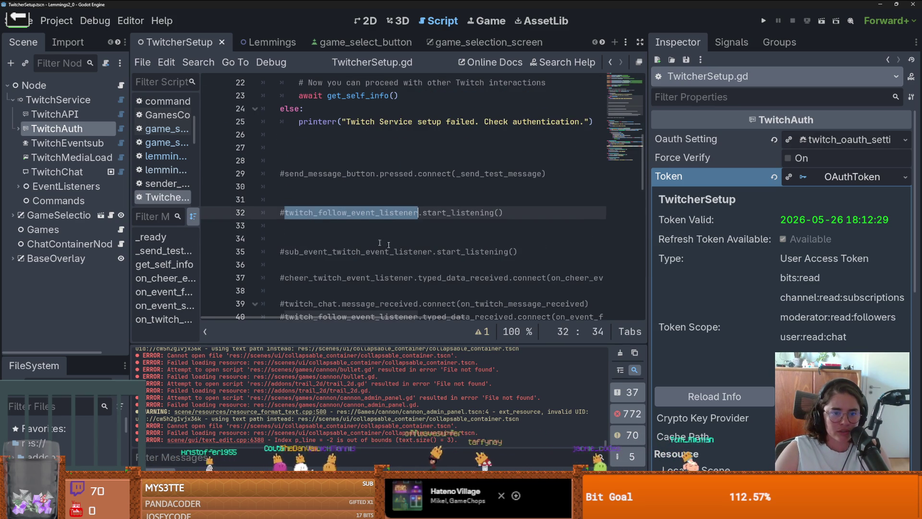
{"action": "scroll", "coordinate": [427, 253], "scroll_direction": "down", "scroll_amount": 3}
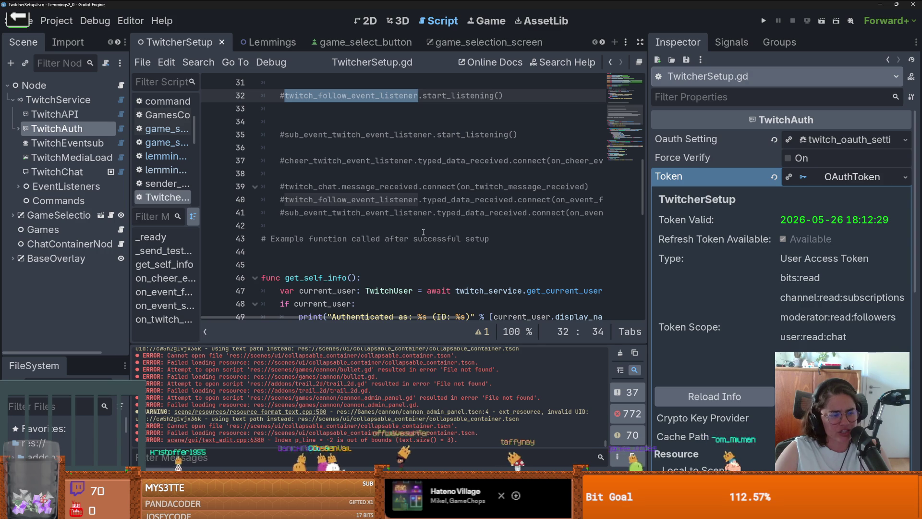
{"action": "scroll", "coordinate": [431, 212], "scroll_direction": "up", "scroll_amount": 1}
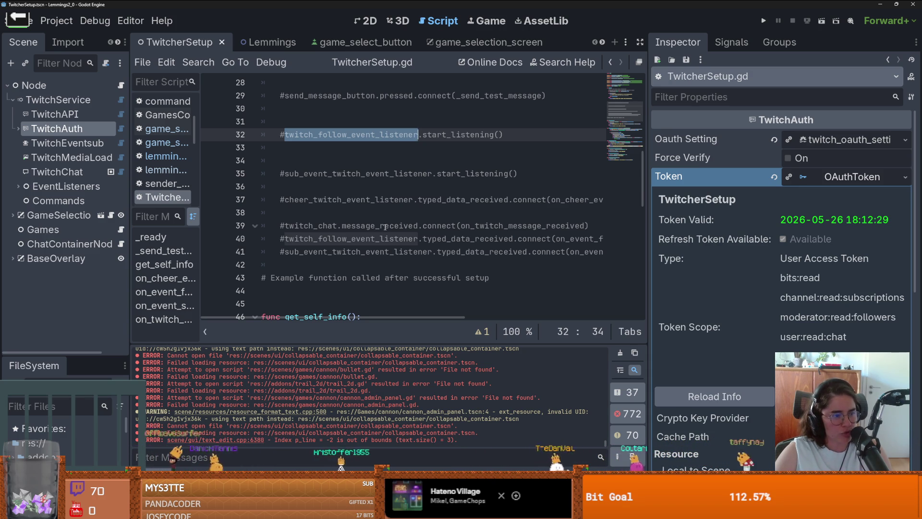
{"action": "left_click", "coordinate": [362, 226]}
{"action": "key", "text": "ctrl+s"}
Step: Read the rest of TwitcherSetup.gd, then bring the Twitcher documentation browser window forward
{"action": "scroll", "coordinate": [361, 226], "scroll_direction": "down", "scroll_amount": 1}
{"action": "scroll", "coordinate": [361, 225], "scroll_direction": "up", "scroll_amount": 1}
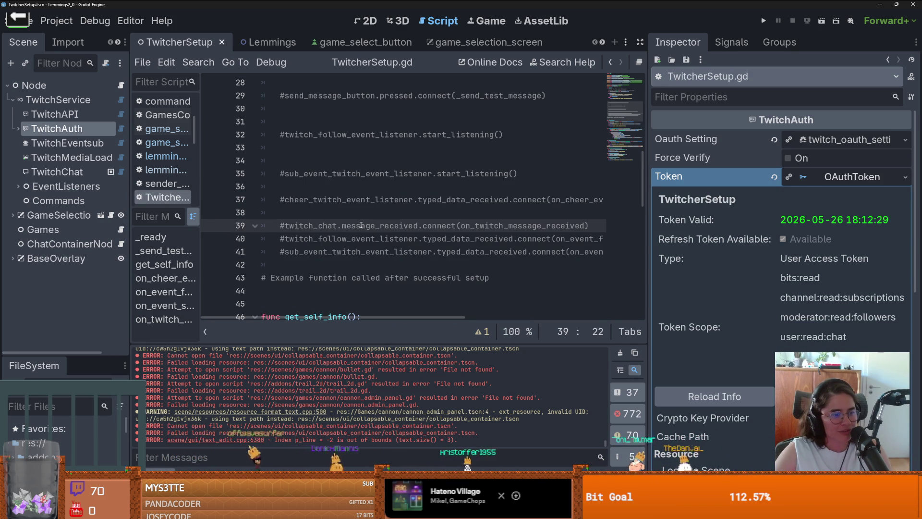
{"action": "scroll", "coordinate": [361, 225], "scroll_direction": "down", "scroll_amount": 2}
{"action": "scroll", "coordinate": [355, 213], "scroll_direction": "down", "scroll_amount": 4}
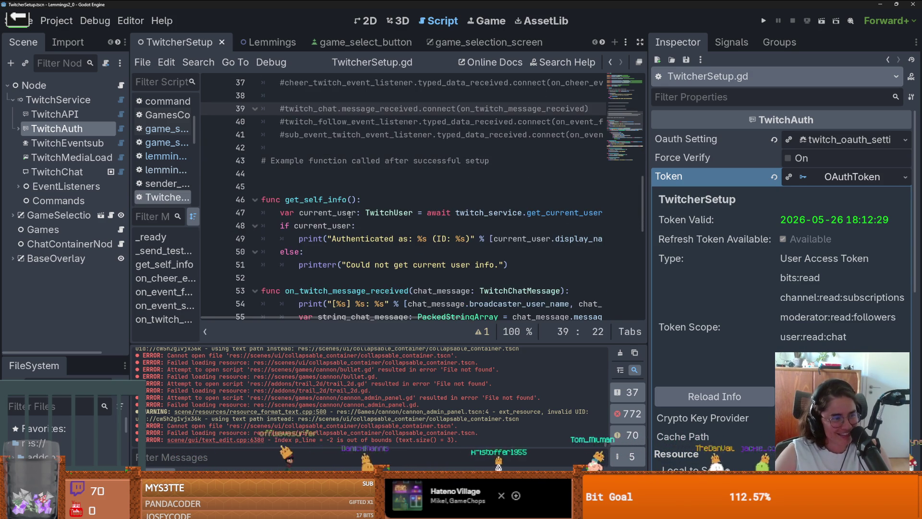
{"action": "scroll", "coordinate": [349, 215], "scroll_direction": "up", "scroll_amount": 6}
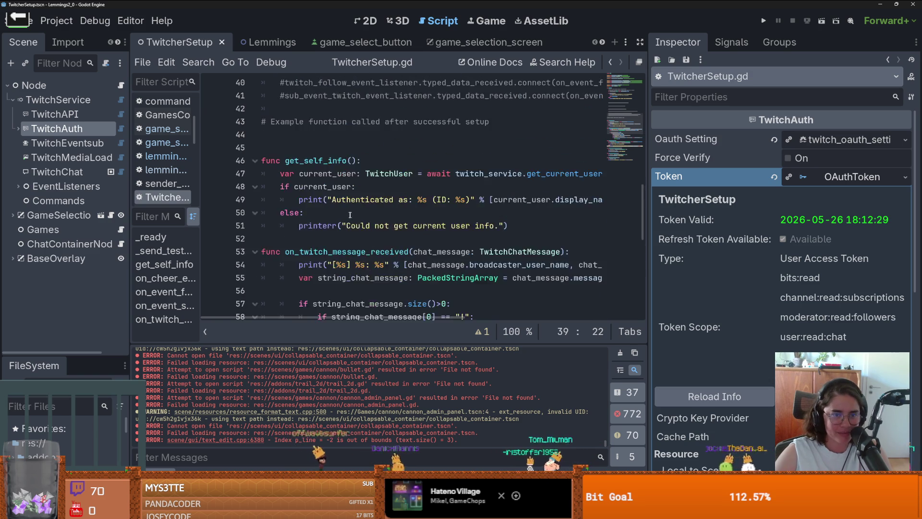
{"action": "scroll", "coordinate": [334, 237], "scroll_direction": "up", "scroll_amount": 3}
{"action": "scroll", "coordinate": [334, 238], "scroll_direction": "down", "scroll_amount": 3}
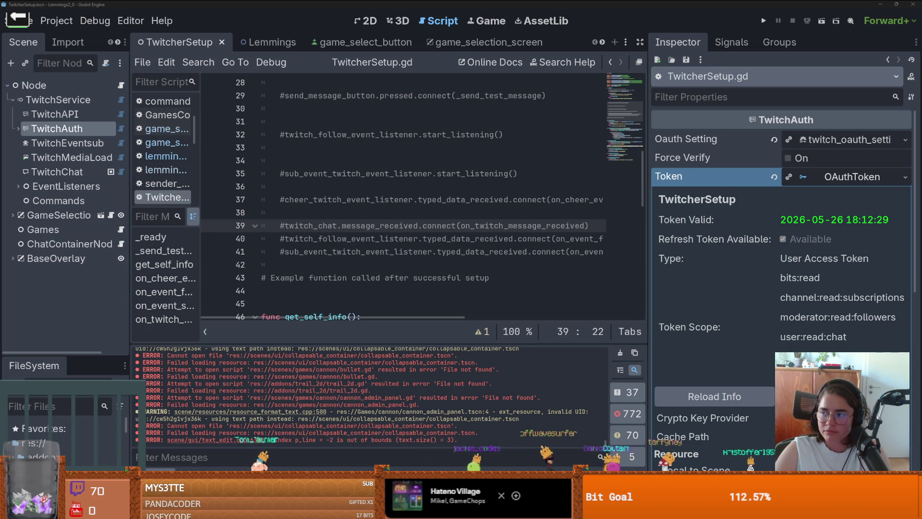
{"action": "key", "text": "alt+Tab"}
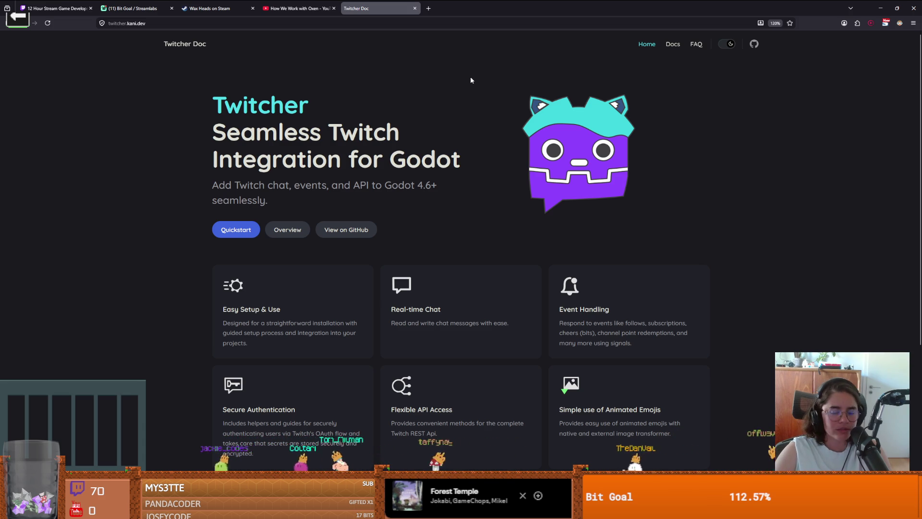
Step: Read the Twitcher docs Overview of core nodes through TwitchEventListener, then return to Godot
{"action": "scroll", "coordinate": [361, 222], "scroll_direction": "down", "scroll_amount": 5}
{"action": "scroll", "coordinate": [336, 158], "scroll_direction": "up", "scroll_amount": 2}
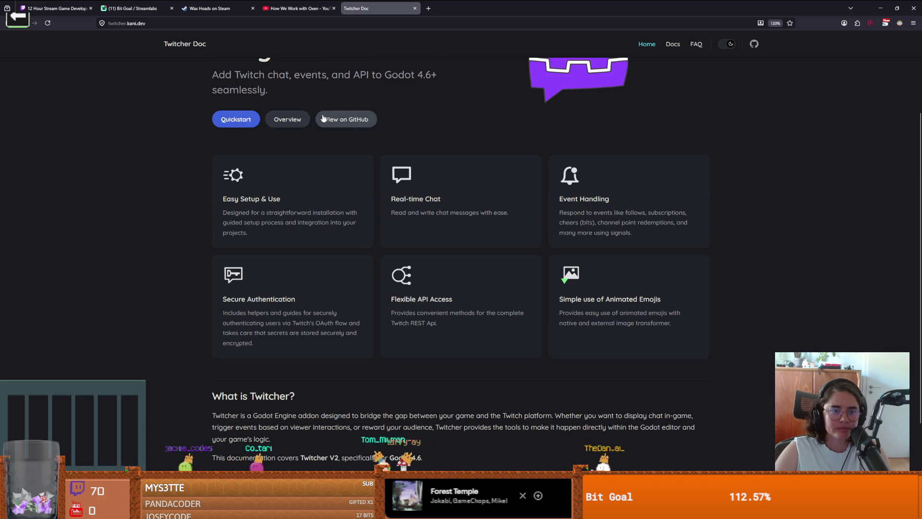
{"action": "left_click", "coordinate": [304, 120]}
{"action": "scroll", "coordinate": [417, 236], "scroll_direction": "down", "scroll_amount": 3}
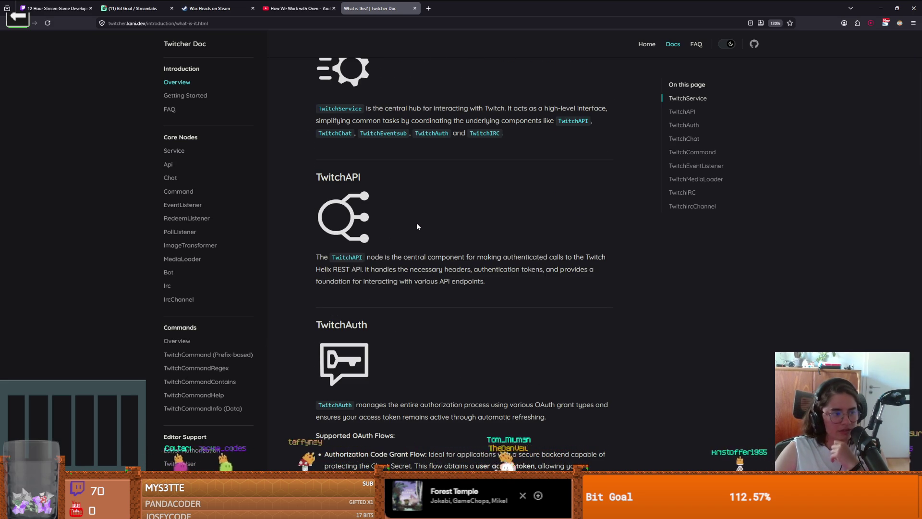
{"action": "scroll", "coordinate": [411, 224], "scroll_direction": "down", "scroll_amount": 1}
{"action": "scroll", "coordinate": [410, 224], "scroll_direction": "down", "scroll_amount": 12}
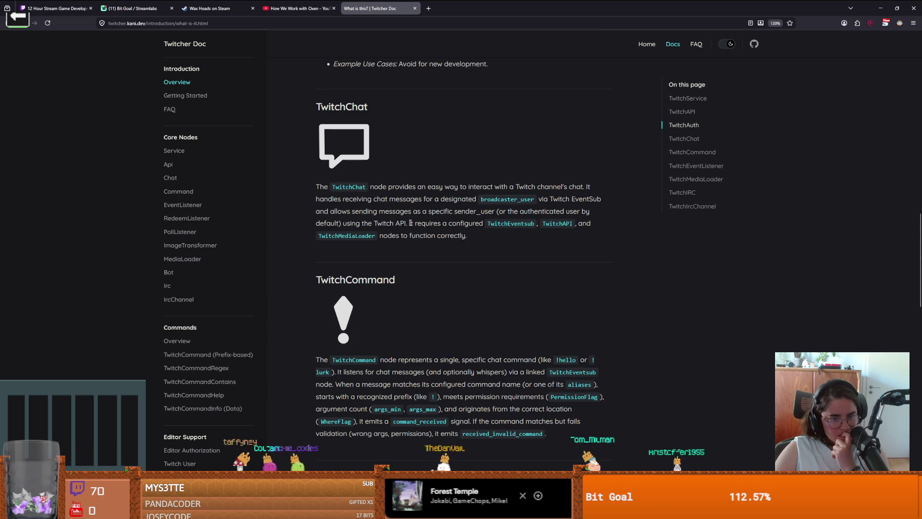
{"action": "scroll", "coordinate": [411, 224], "scroll_direction": "down", "scroll_amount": 4}
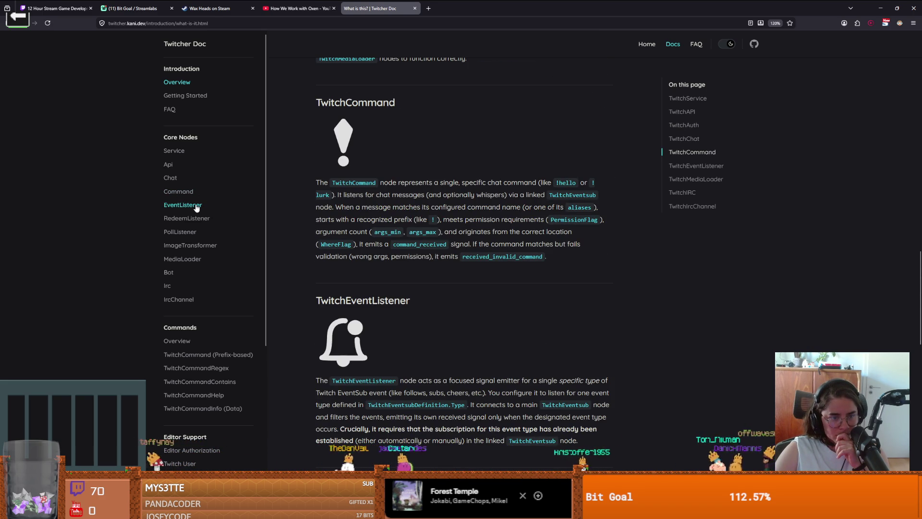
{"action": "scroll", "coordinate": [197, 212], "scroll_direction": "down", "scroll_amount": 3}
{"action": "key", "text": "alt+Tab"}
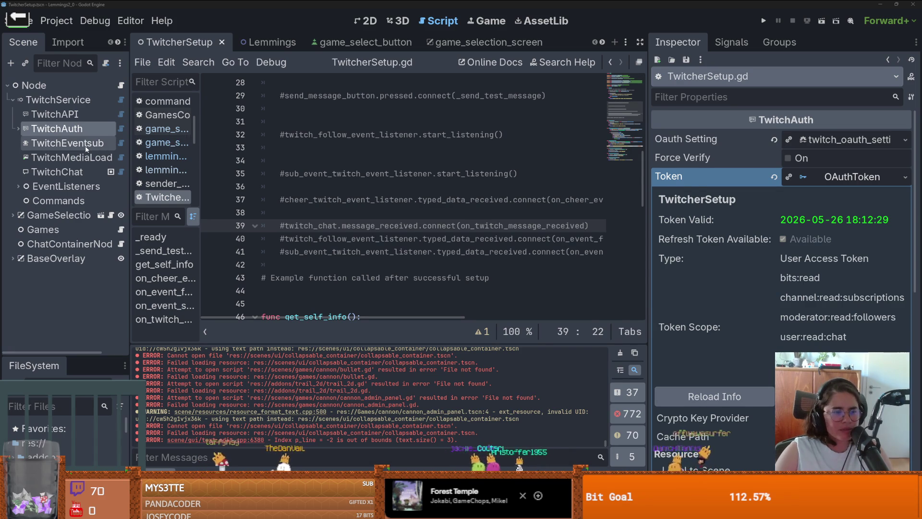
Step: Inspect TwitchEventsub and delete two empty lines from TwitcherSetup.gd's commented listener block
{"action": "left_click", "coordinate": [68, 143]}
{"action": "mouse_move", "coordinate": [131, 160]}
{"action": "left_mouse_down"}
{"action": "mouse_move", "coordinate": [250, 156]}
{"action": "mouse_move", "coordinate": [190, 153]}
{"action": "left_mouse_up"}
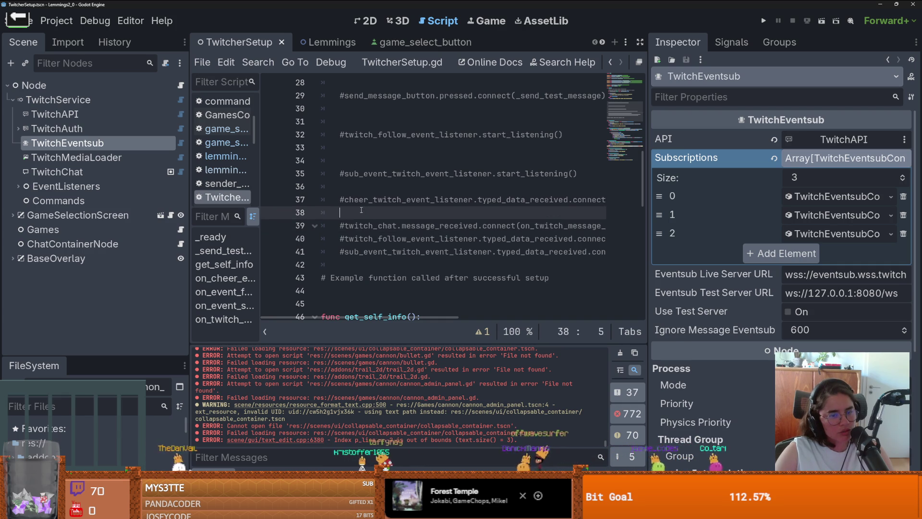
{"action": "left_click", "coordinate": [361, 164]}
{"action": "key", "text": "BackSpace"}
{"action": "key", "text": "BackSpace"}
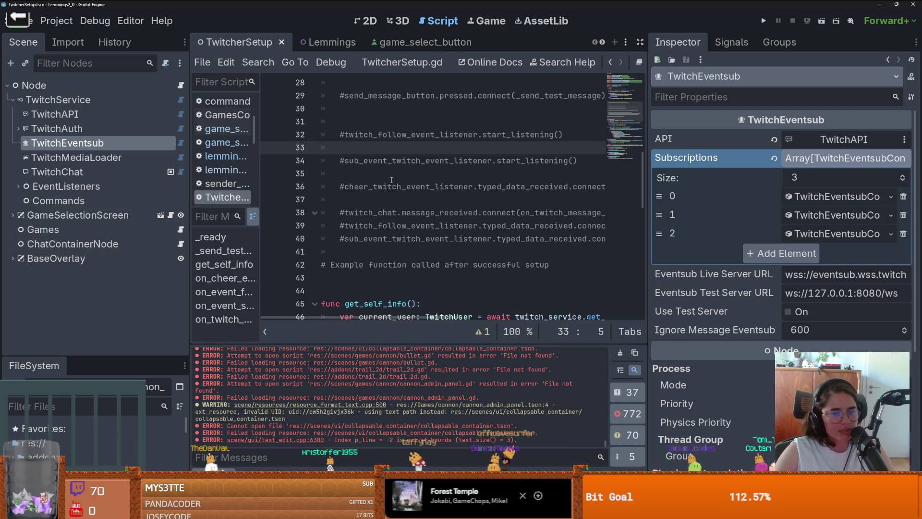
{"action": "left_click_drag", "start_coordinate": [646, 161], "coordinate": [820, 160]}
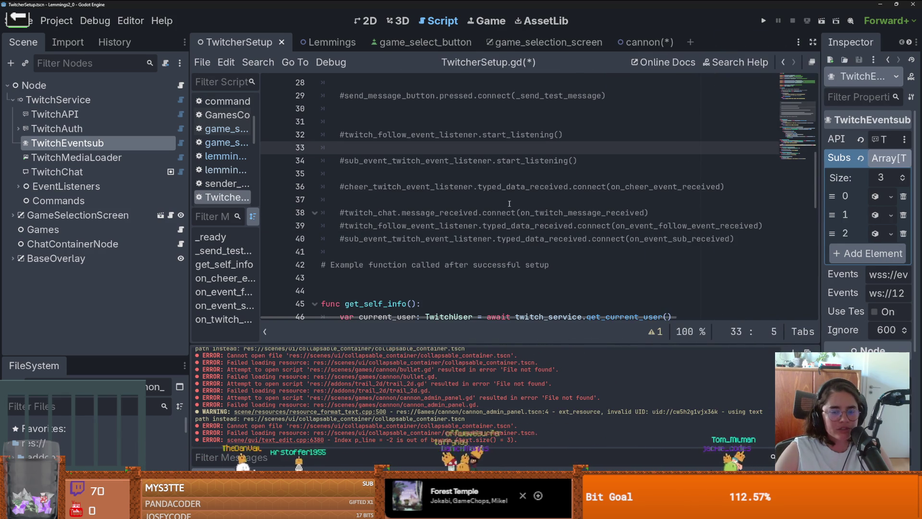
{"action": "scroll", "coordinate": [377, 213], "scroll_direction": "up", "scroll_amount": 2}
{"action": "key", "text": "Up"}
{"action": "key", "text": "Up"}
{"action": "key", "text": "BackSpace"}
{"action": "key", "text": "BackSpace"}
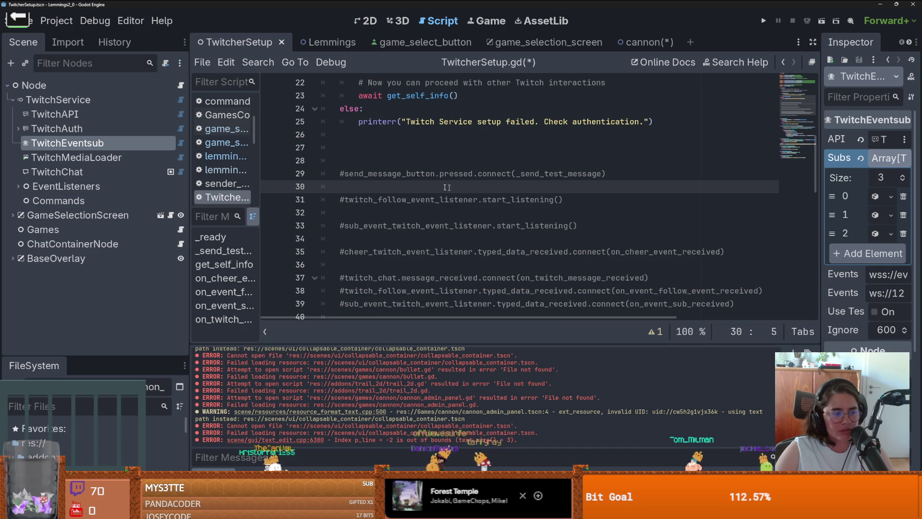
Step: Look over the listener block, then show Google Images results for moroccan tagine
{"action": "scroll", "coordinate": [472, 233], "scroll_direction": "up", "scroll_amount": 3}
{"action": "left_click", "coordinate": [436, 263]}
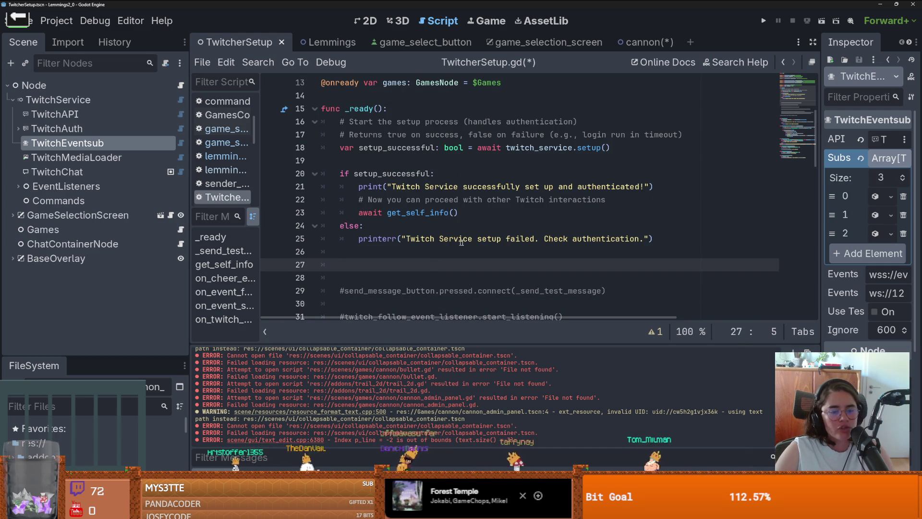
{"action": "scroll", "coordinate": [444, 246], "scroll_direction": "up", "scroll_amount": 4}
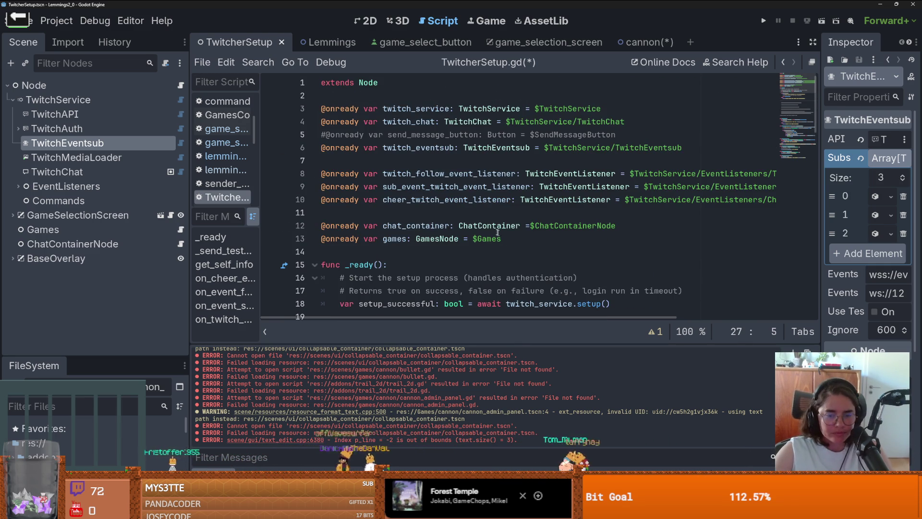
{"action": "scroll", "coordinate": [500, 236], "scroll_direction": "down", "scroll_amount": 8}
{"action": "scroll", "coordinate": [479, 231], "scroll_direction": "up", "scroll_amount": 1}
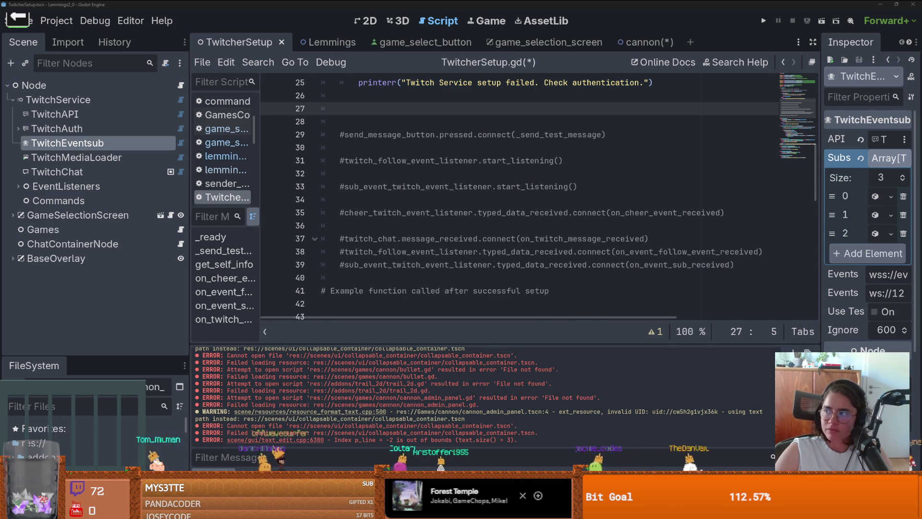
{"action": "key", "text": "alt+Tab"}
{"action": "left_click", "coordinate": [169, 110]}
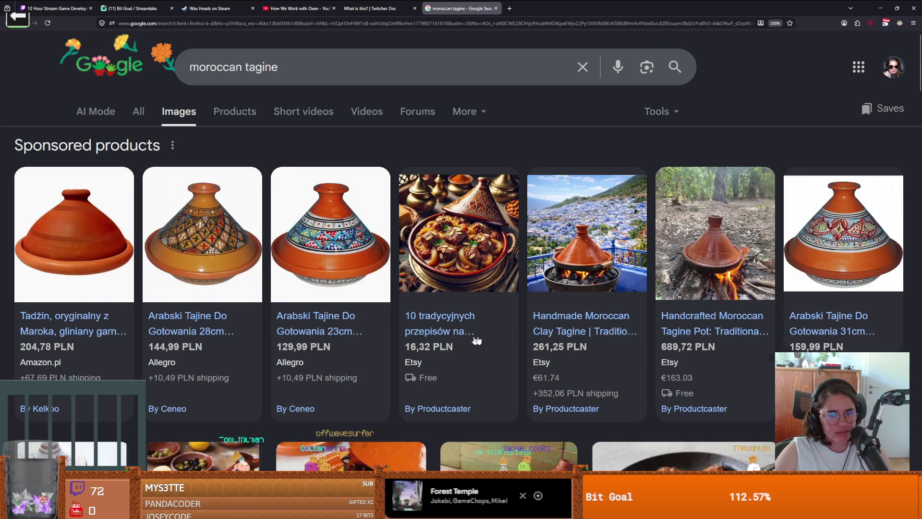
Step: Browse the moroccan tagine image results and return to the Godot editor
{"action": "scroll", "coordinate": [464, 340], "scroll_direction": "down", "scroll_amount": 2}
{"action": "scroll", "coordinate": [411, 390], "scroll_direction": "down", "scroll_amount": 4}
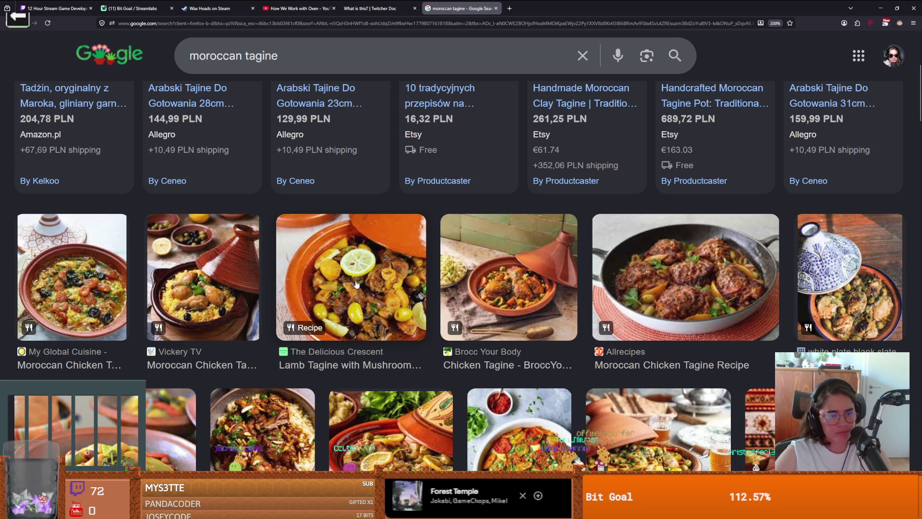
{"action": "scroll", "coordinate": [358, 284], "scroll_direction": "down", "scroll_amount": 1}
{"action": "scroll", "coordinate": [355, 284], "scroll_direction": "up", "scroll_amount": 3}
{"action": "scroll", "coordinate": [354, 283], "scroll_direction": "up", "scroll_amount": 2}
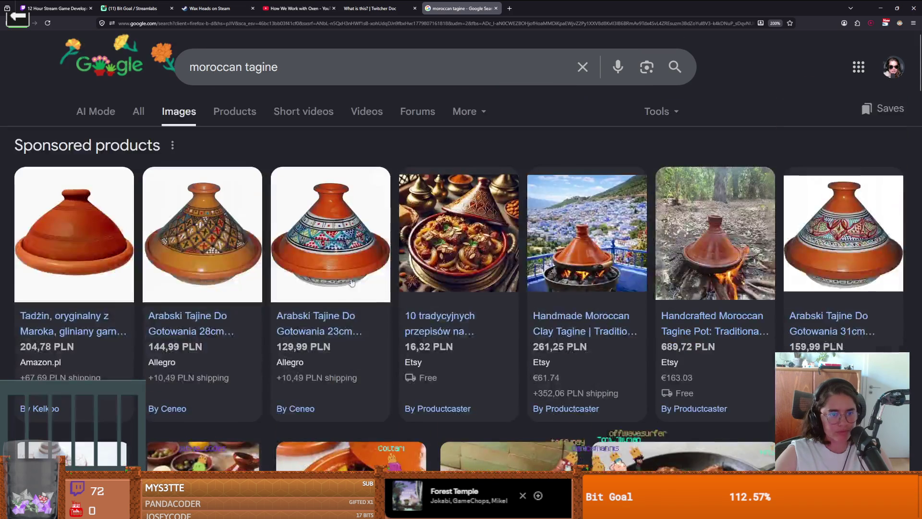
{"action": "key", "text": "alt+Tab"}
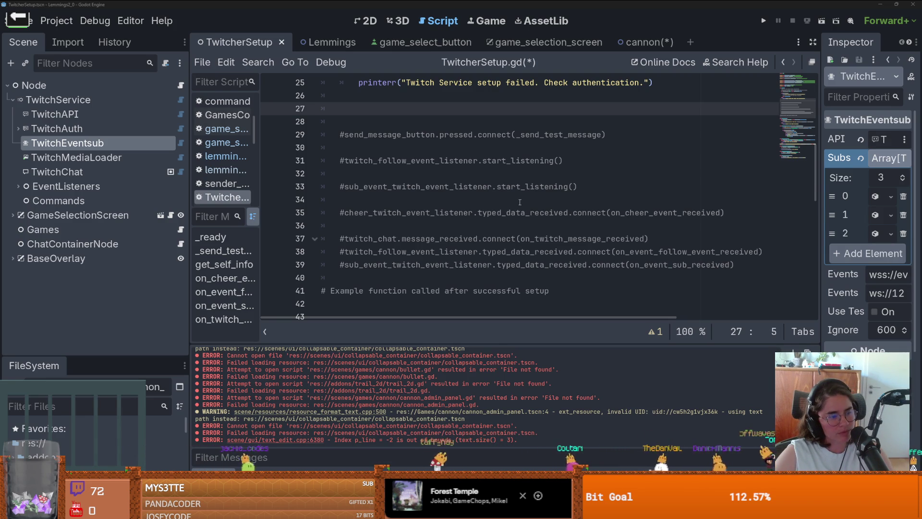
Step: Save TwitcherSetup.gd, widen the Scene dock and recheck TwitchService's children
{"action": "left_click", "coordinate": [520, 202]}
{"action": "key", "text": "ctrl+s"}
{"action": "scroll", "coordinate": [519, 202], "scroll_direction": "up", "scroll_amount": 3}
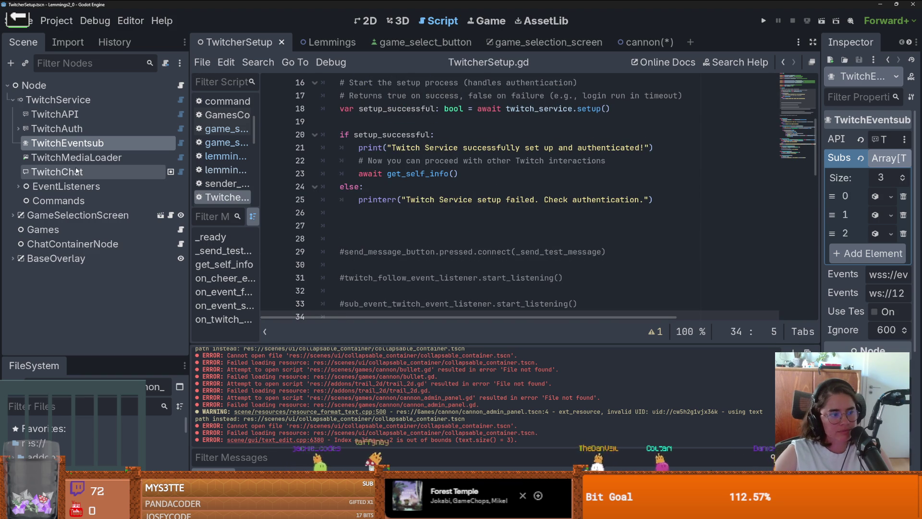
{"action": "left_click_drag", "start_coordinate": [190, 150], "coordinate": [247, 150]}
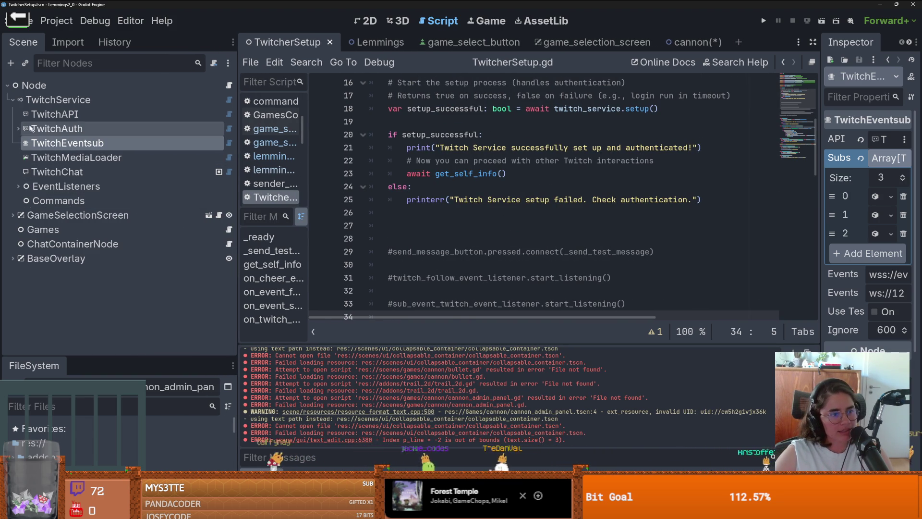
{"action": "left_click", "coordinate": [13, 100]}
{"action": "left_click", "coordinate": [14, 100]}
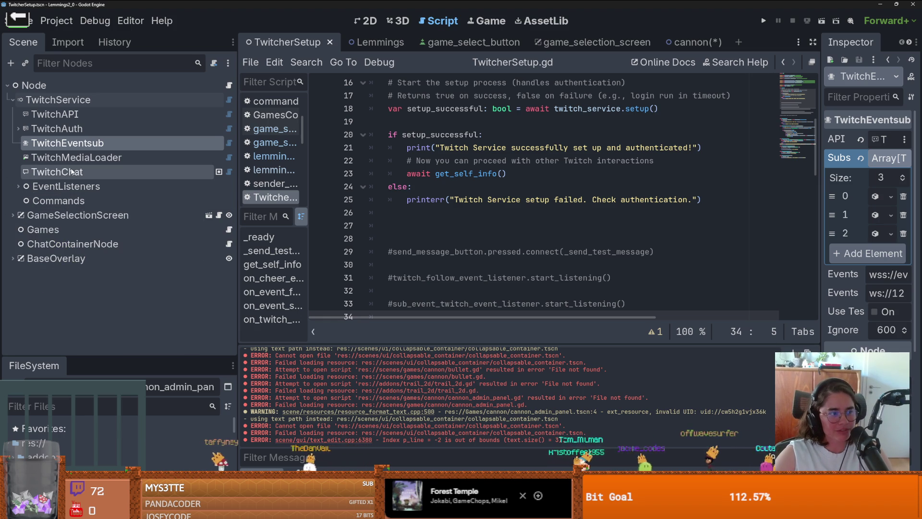
Step: Show the TwitcherSetup scene in the 2D view and zoom in on it
{"action": "left_click", "coordinate": [373, 20]}
{"action": "scroll", "coordinate": [473, 216], "scroll_direction": "up", "scroll_amount": 4}
{"action": "scroll", "coordinate": [494, 233], "scroll_direction": "up", "scroll_amount": 1}
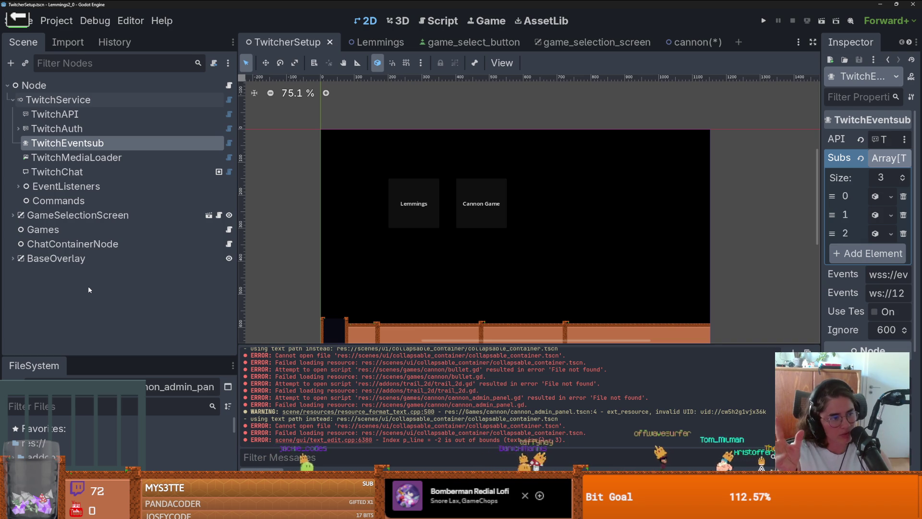
Step: Remove the accidentally added TextureRect from BaseOverlay and save the TwitcherSetup scene
{"action": "left_click_drag", "start_coordinate": [356, 188], "coordinate": [366, 191]}
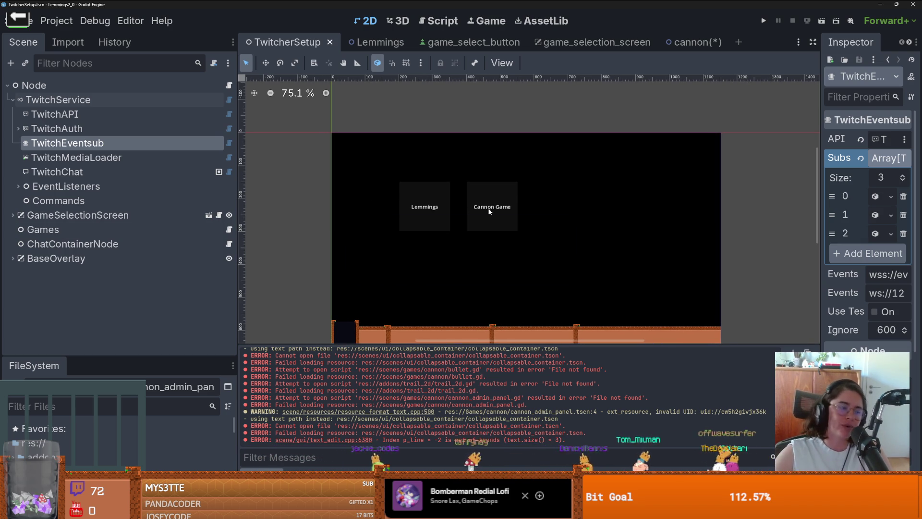
{"action": "scroll", "coordinate": [482, 215], "scroll_direction": "up", "scroll_amount": 2}
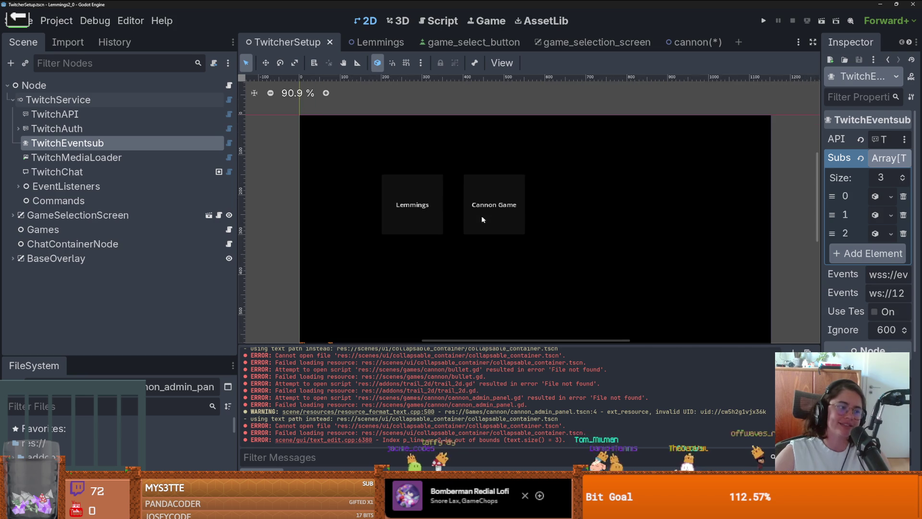
{"action": "scroll", "coordinate": [467, 202], "scroll_direction": "down", "scroll_amount": 1}
{"action": "scroll", "coordinate": [467, 201], "scroll_direction": "up", "scroll_amount": 2}
{"action": "scroll", "coordinate": [467, 202], "scroll_direction": "down", "scroll_amount": 1}
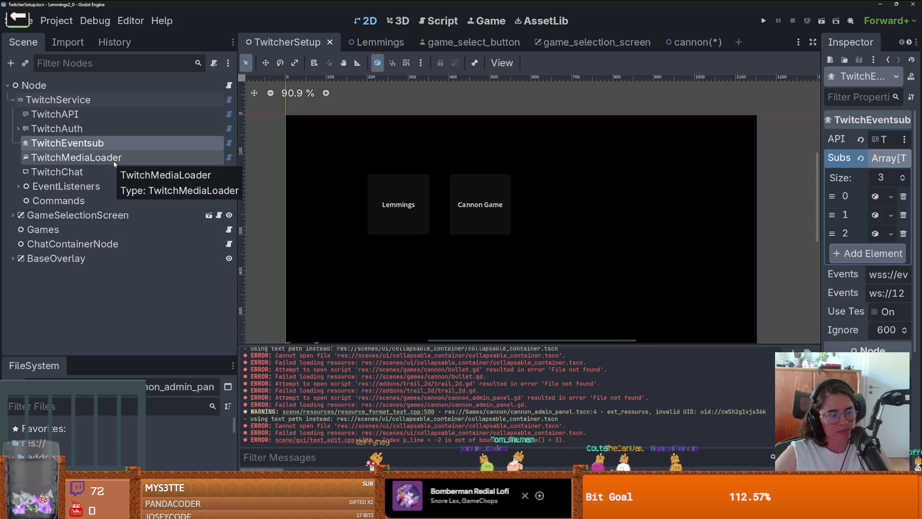
{"action": "left_click_drag", "start_coordinate": [96, 163], "coordinate": [418, 221]}
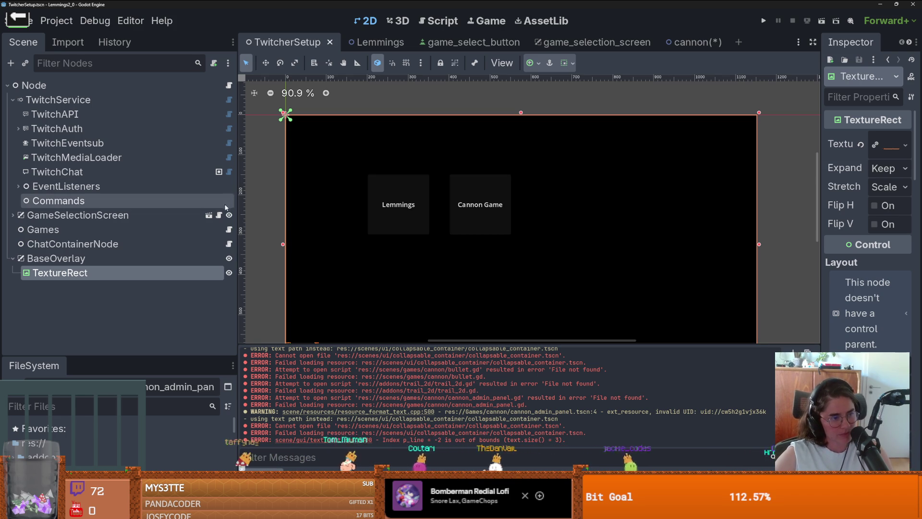
{"action": "scroll", "coordinate": [383, 222], "scroll_direction": "down", "scroll_amount": 1}
{"action": "scroll", "coordinate": [383, 222], "scroll_direction": "up", "scroll_amount": 1}
{"action": "scroll", "coordinate": [383, 221], "scroll_direction": "up", "scroll_amount": 1}
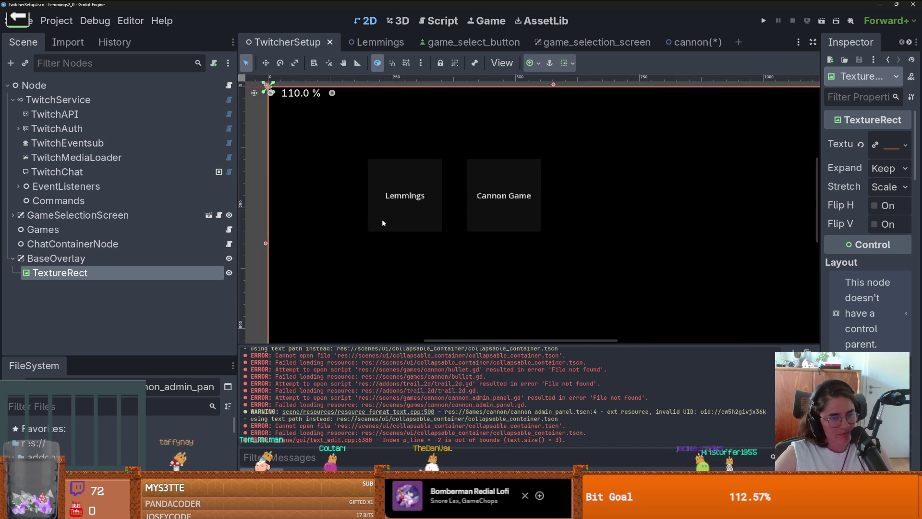
{"action": "key", "text": "Delete"}
{"action": "key", "text": "ctrl+s"}
Step: Select the TwitchEventsub node in TwitcherSetup, then save the cannon scene
{"action": "left_click", "coordinate": [365, 42]}
{"action": "left_click", "coordinate": [320, 40]}
{"action": "scroll", "coordinate": [432, 153], "scroll_direction": "down", "scroll_amount": 1}
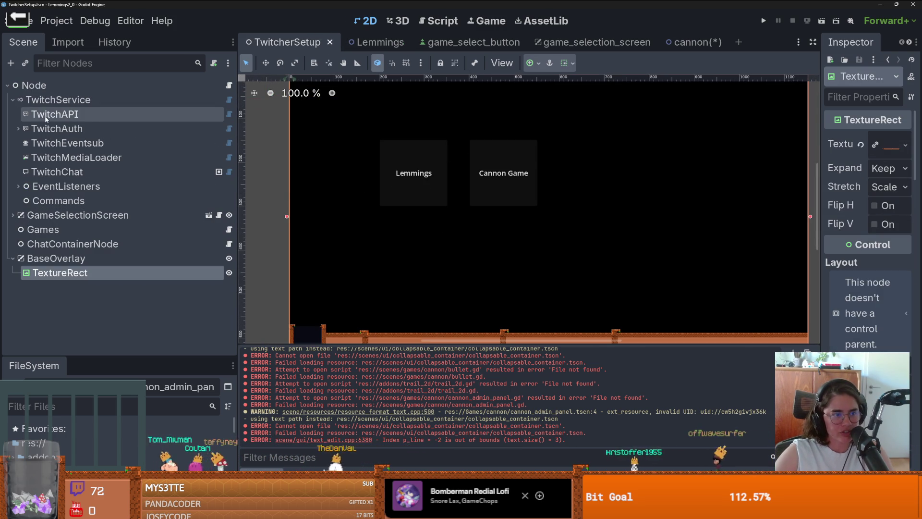
{"action": "left_click", "coordinate": [35, 143]}
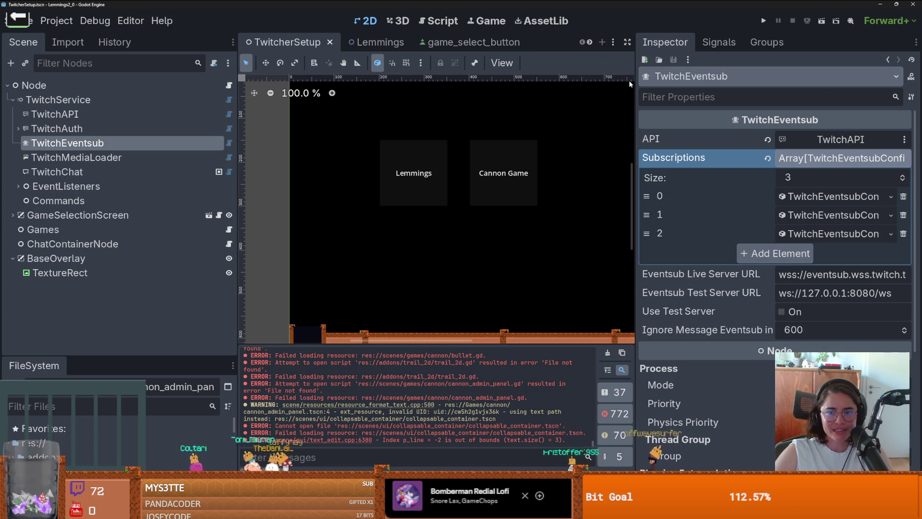
{"action": "key", "text": "ctrl+s"}
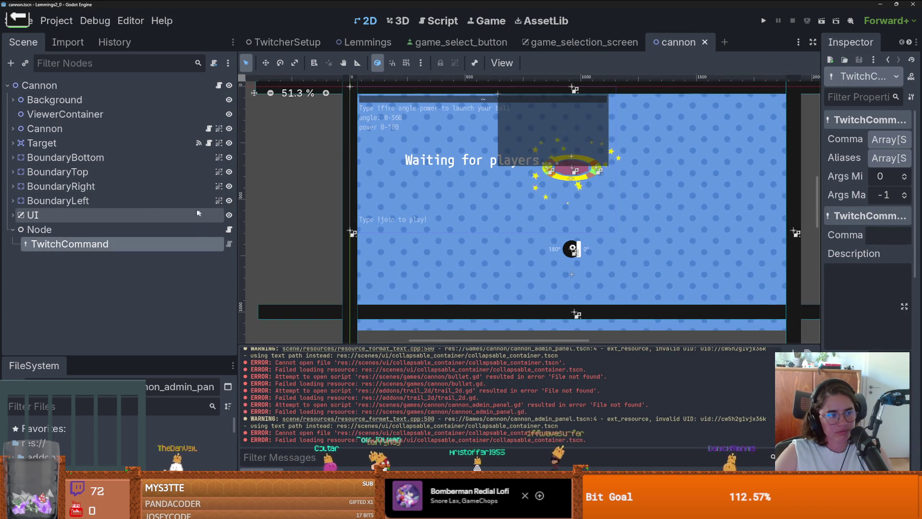
Step: Open cannon.gd and follow the viewer_joined connection to the on_viewer_joined function
{"action": "left_click", "coordinate": [229, 230]}
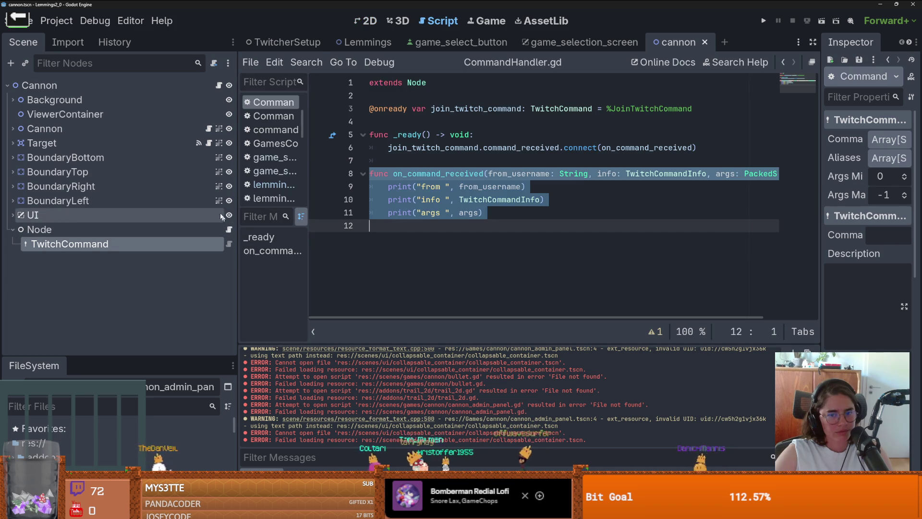
{"action": "left_click", "coordinate": [218, 85]}
{"action": "left_click", "coordinate": [506, 212]}
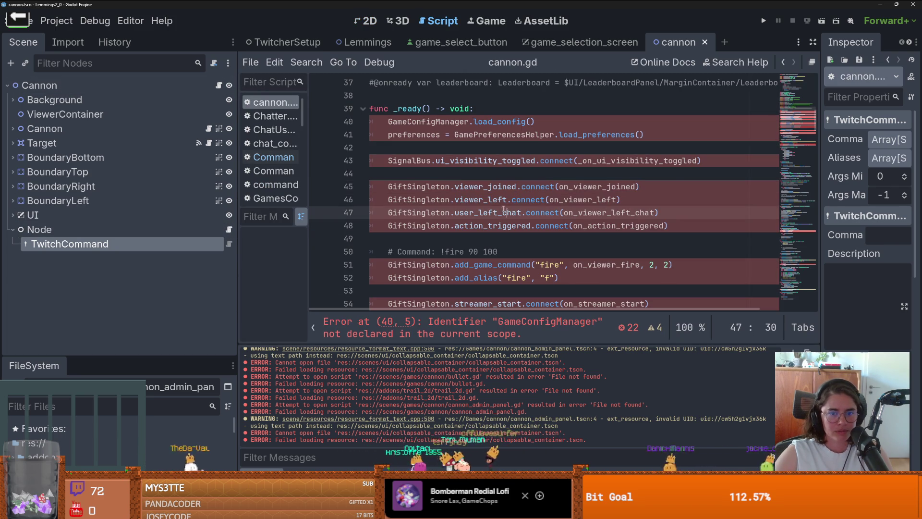
{"action": "left_click_drag", "start_coordinate": [676, 186], "coordinate": [334, 183]}
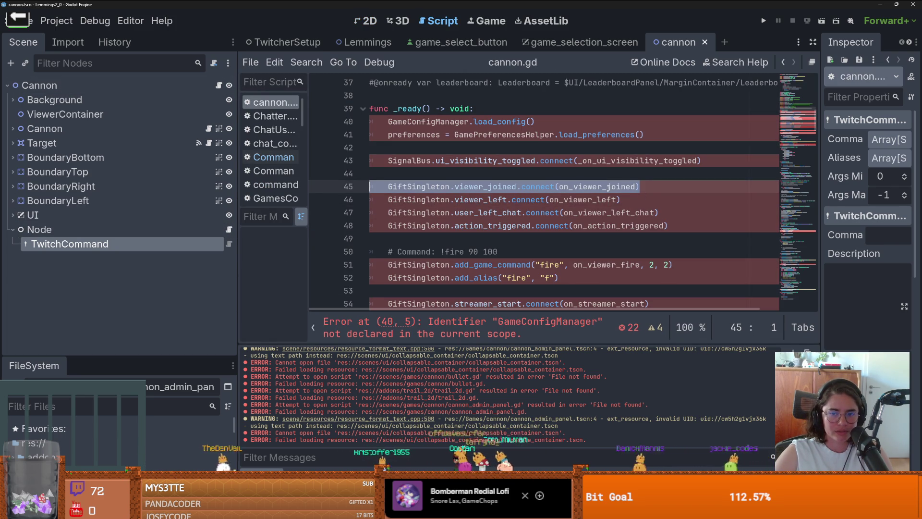
{"action": "left_click", "coordinate": [620, 187], "text": "ctrl"}
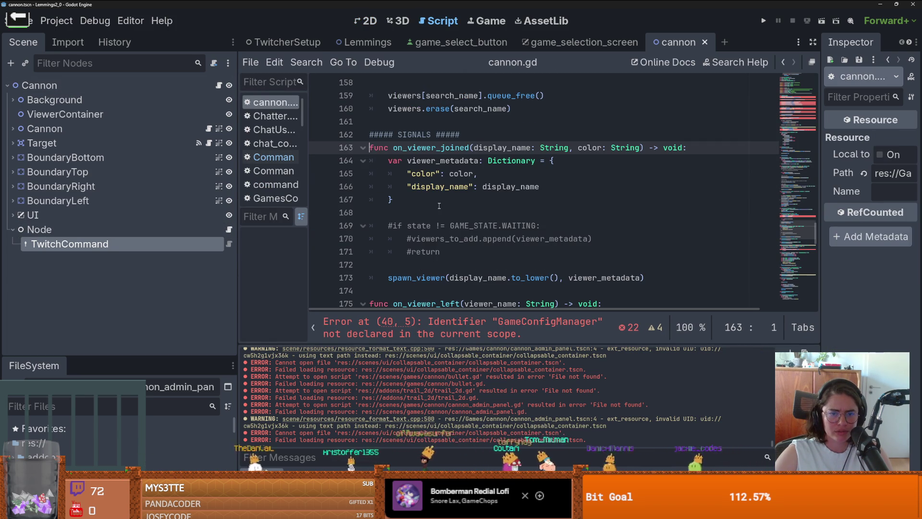
{"action": "scroll", "coordinate": [440, 205], "scroll_direction": "down", "scroll_amount": 1}
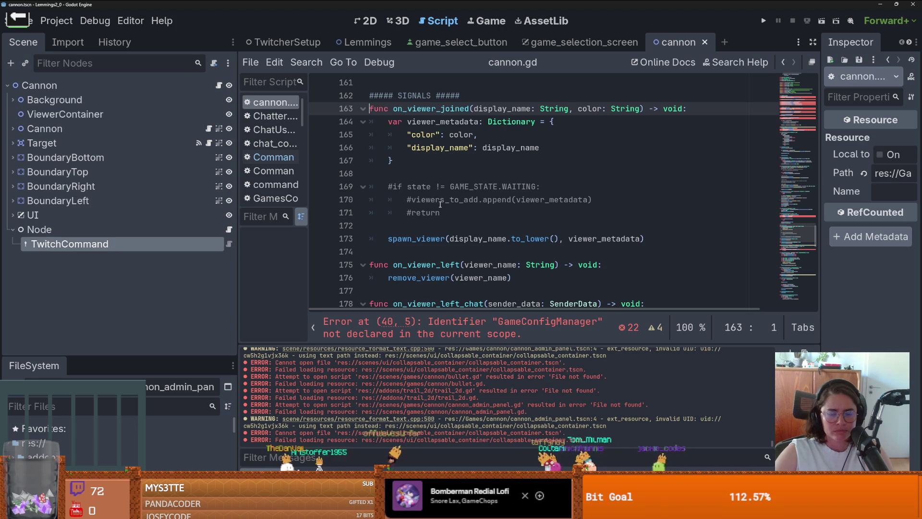
{"action": "scroll", "coordinate": [445, 204], "scroll_direction": "up", "scroll_amount": 1}
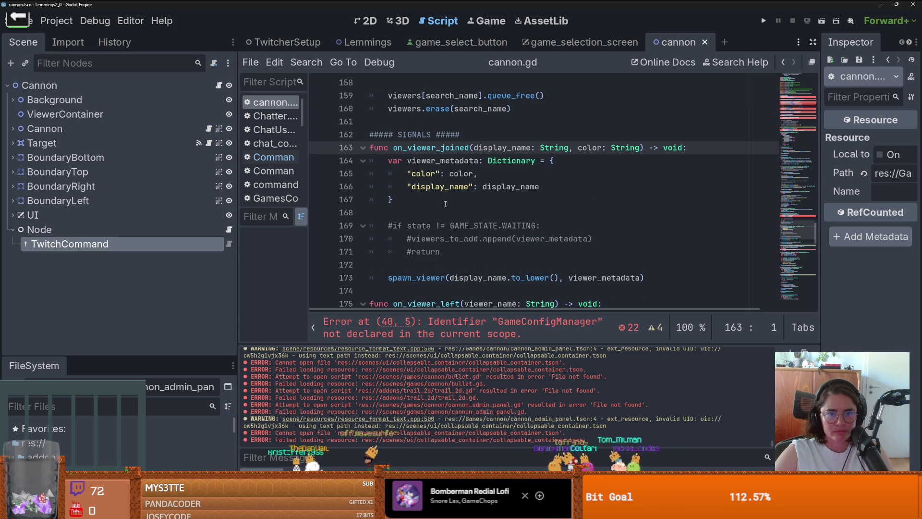
{"action": "double_click", "coordinate": [438, 147]}
Step: Select GameConfigManager on line 40, then switch to the godot_twitch_games editor window
{"action": "scroll", "coordinate": [550, 242], "scroll_direction": "up", "scroll_amount": 2}
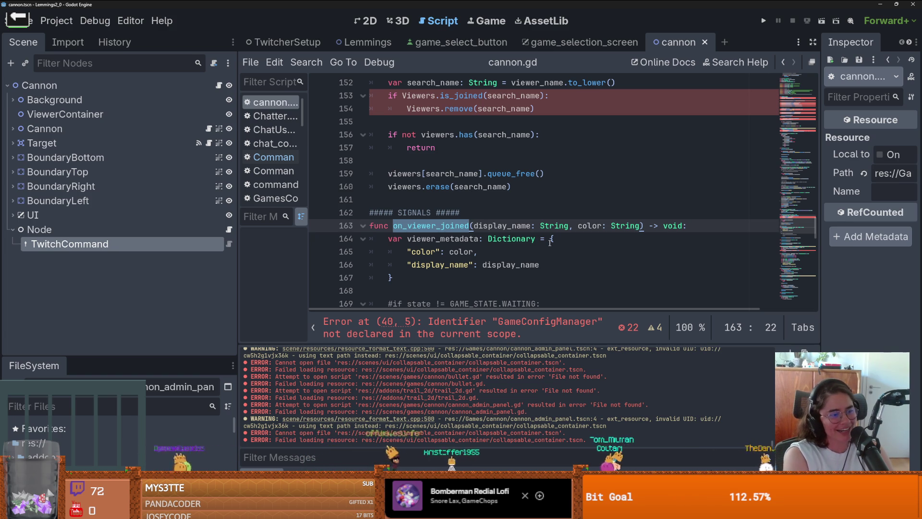
{"action": "scroll", "coordinate": [553, 208], "scroll_direction": "up", "scroll_amount": 12}
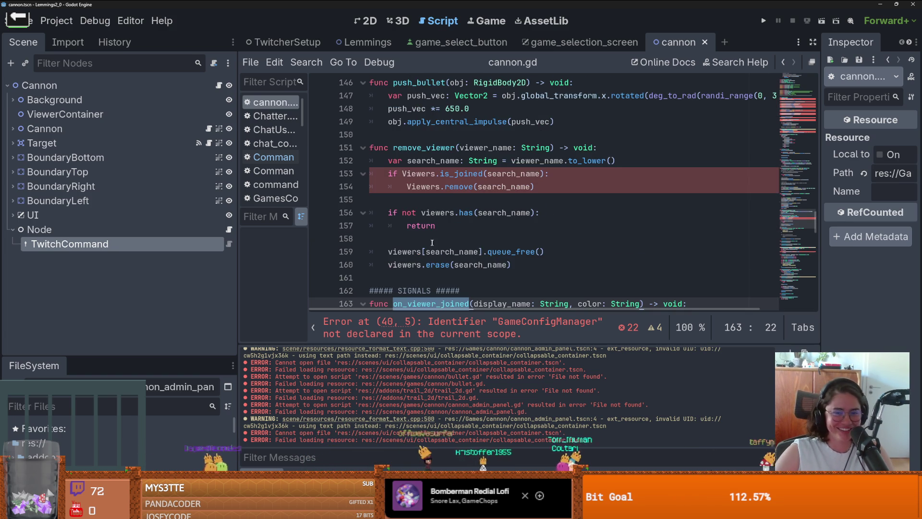
{"action": "left_click_drag", "start_coordinate": [816, 192], "coordinate": [822, 121]}
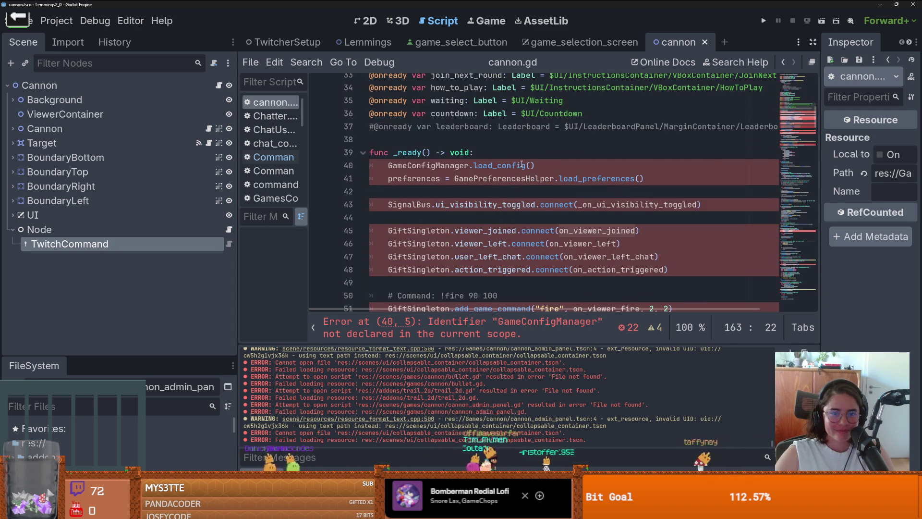
{"action": "double_click", "coordinate": [459, 165]}
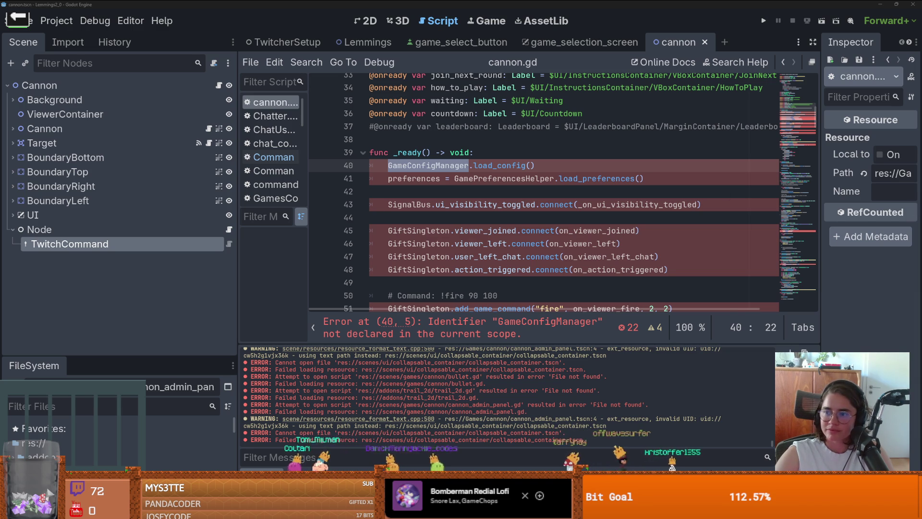
{"action": "left_click", "coordinate": [430, 166]}
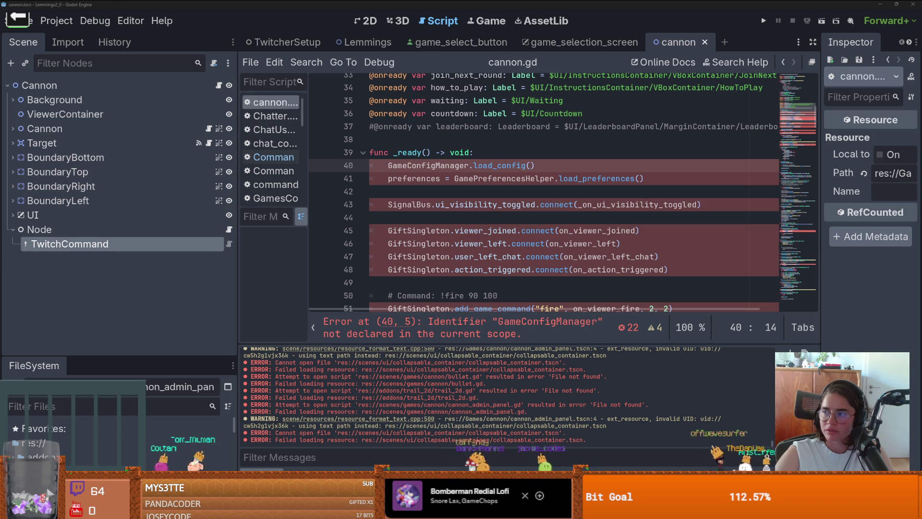
{"action": "key", "text": "alt+Tab"}
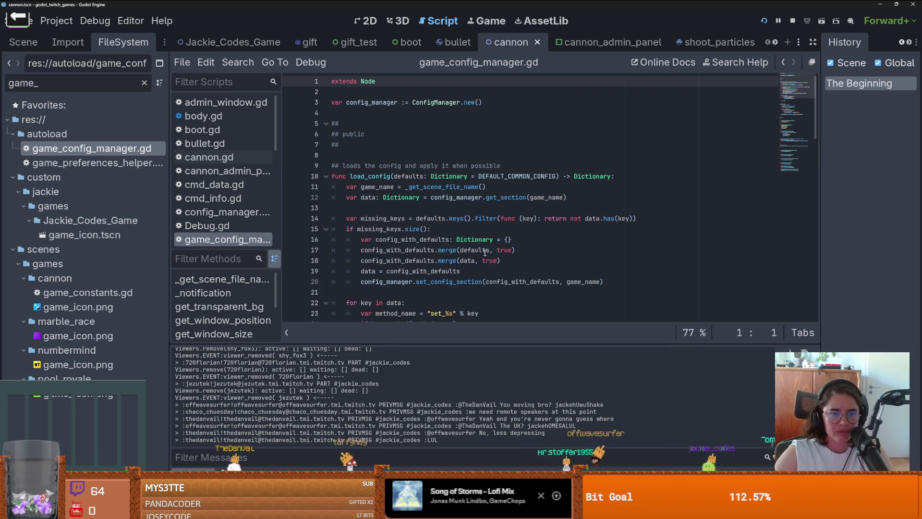
Step: Review game_config_manager.gd, then delete the GameConfigManager.load_config() call from cannon.gd's _ready
{"action": "scroll", "coordinate": [385, 203], "scroll_direction": "down", "scroll_amount": 10}
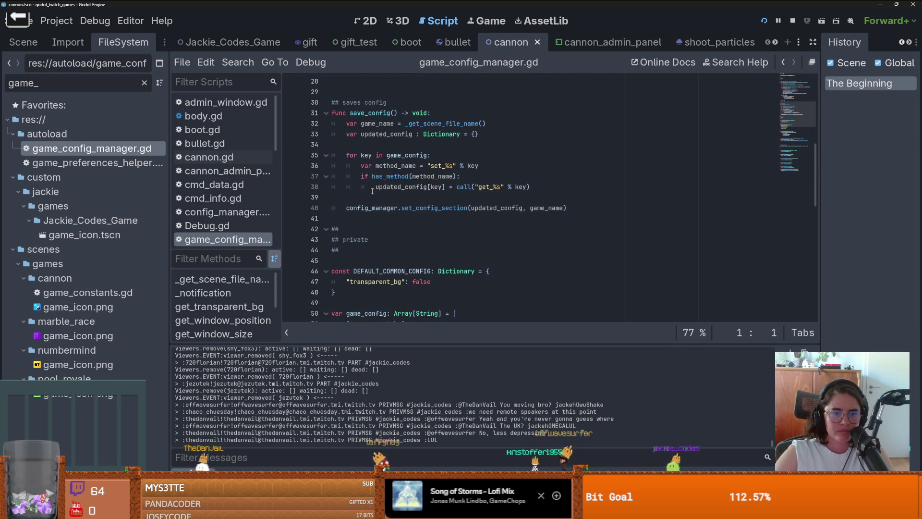
{"action": "scroll", "coordinate": [395, 250], "scroll_direction": "down", "scroll_amount": 2}
{"action": "scroll", "coordinate": [395, 250], "scroll_direction": "down", "scroll_amount": 8}
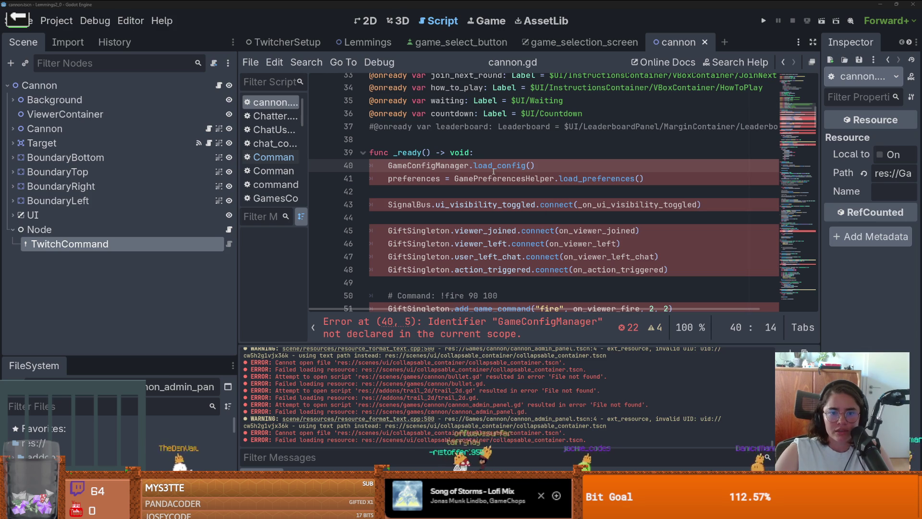
{"action": "key", "text": "shift+Home"}
{"action": "key", "text": "shift+Home"}
{"action": "key", "text": "BackSpace"}
{"action": "left_click_drag", "start_coordinate": [644, 186], "coordinate": [316, 185]}
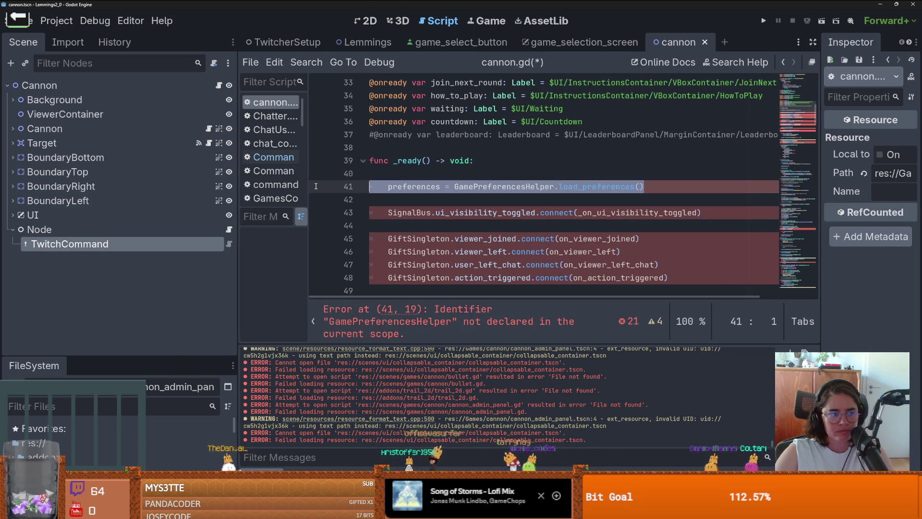
Step: Delete the load_preferences line, the _on_ui_visibility_toggled function and its SignalBus connection line
{"action": "key", "text": "BackSpace"}
{"action": "scroll", "coordinate": [480, 183], "scroll_direction": "down", "scroll_amount": 1}
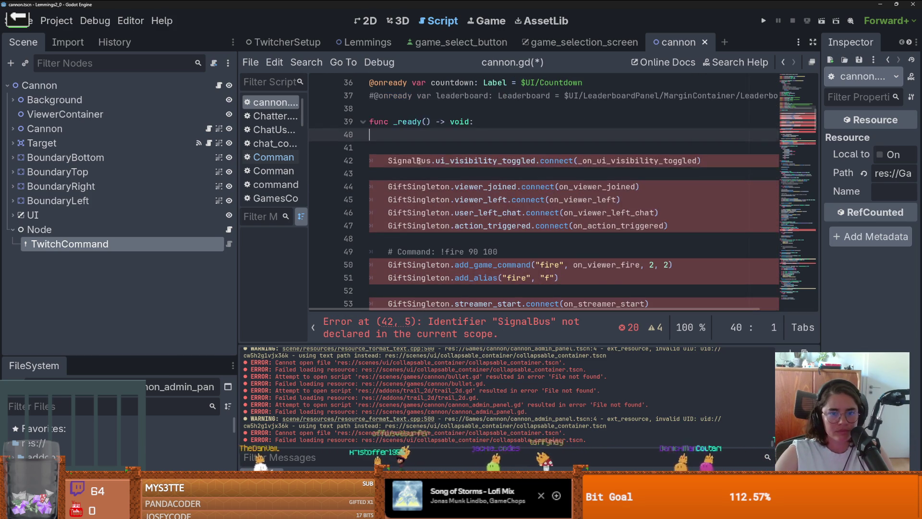
{"action": "double_click", "coordinate": [409, 161]}
{"action": "double_click", "coordinate": [484, 159]}
{"action": "double_click", "coordinate": [696, 160]}
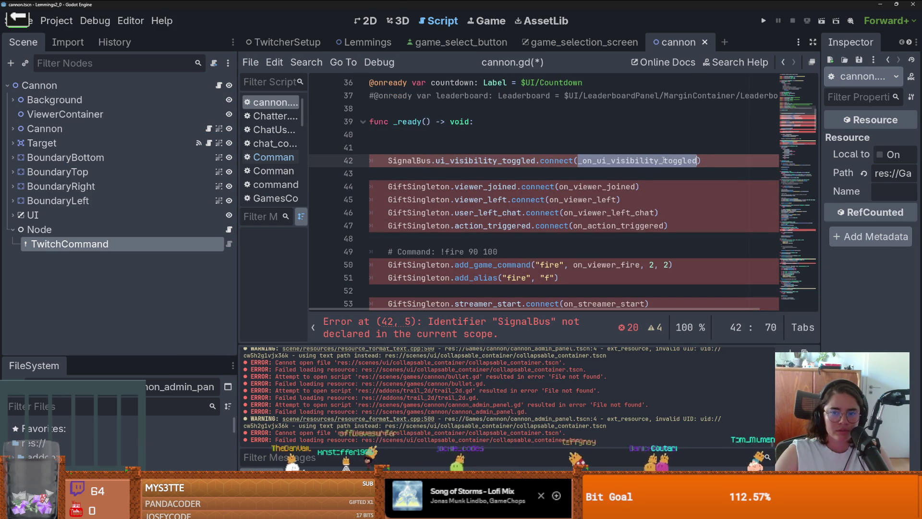
{"action": "left_click", "coordinate": [696, 161], "text": "ctrl"}
{"action": "key", "text": "shift+Down"}
{"action": "key", "text": "shift+Down"}
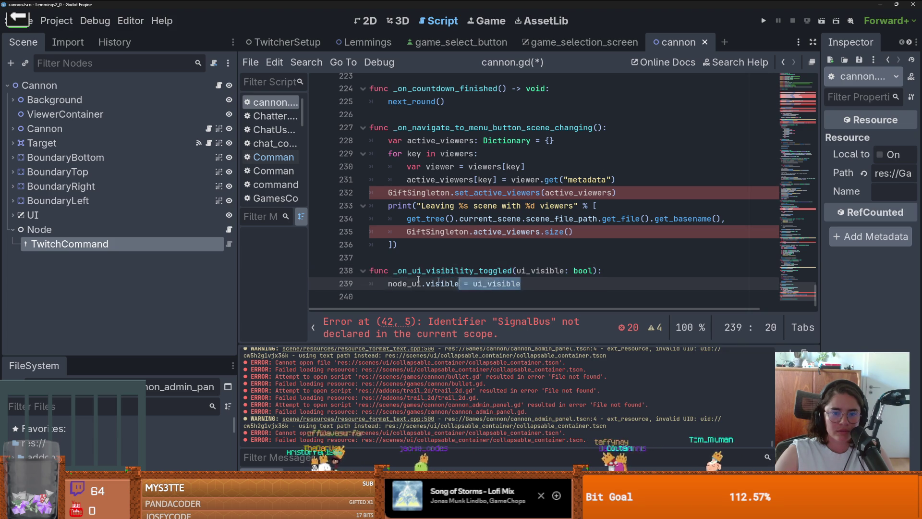
{"action": "key", "text": "BackSpace"}
{"action": "left_click_drag", "start_coordinate": [797, 281], "coordinate": [800, 110]}
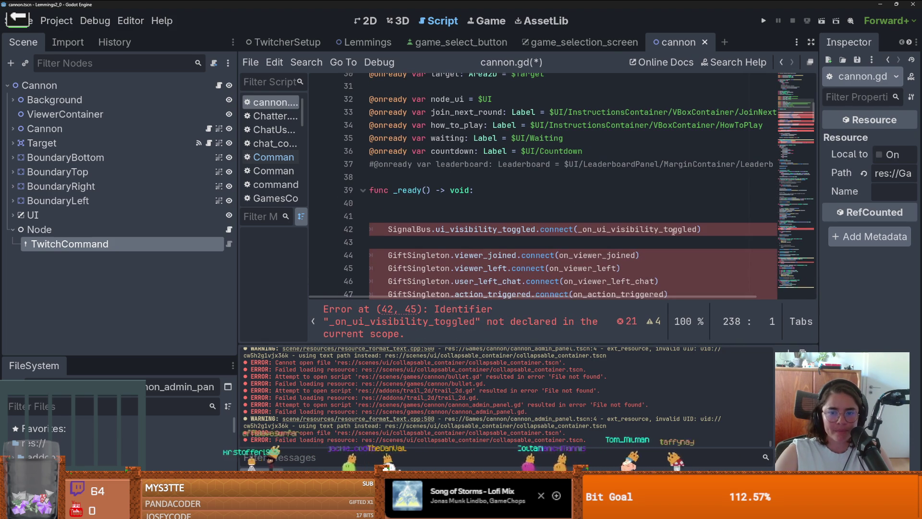
{"action": "triple_click", "coordinate": [495, 233]}
{"action": "key", "text": "BackSpace"}
{"action": "key", "text": "BackSpace"}
{"action": "key", "text": "BackSpace"}
Step: Trace the action_triggered signal to on_action_triggered and delete that function
{"action": "scroll", "coordinate": [496, 232], "scroll_direction": "down", "scroll_amount": 1}
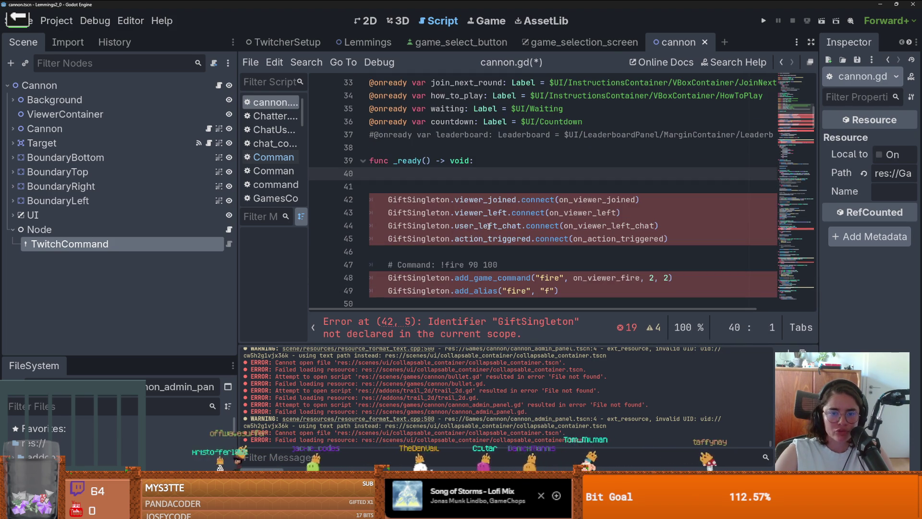
{"action": "double_click", "coordinate": [477, 225]}
{"action": "double_click", "coordinate": [472, 213]}
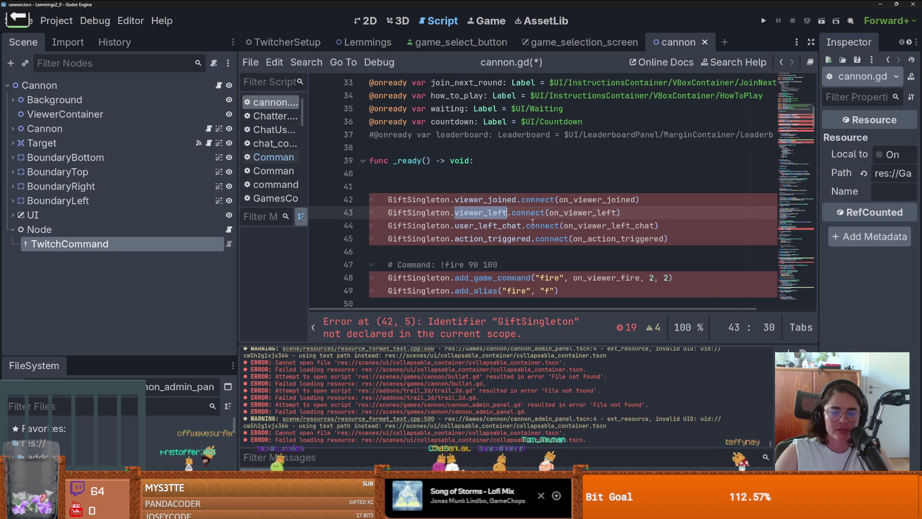
{"action": "double_click", "coordinate": [485, 225]}
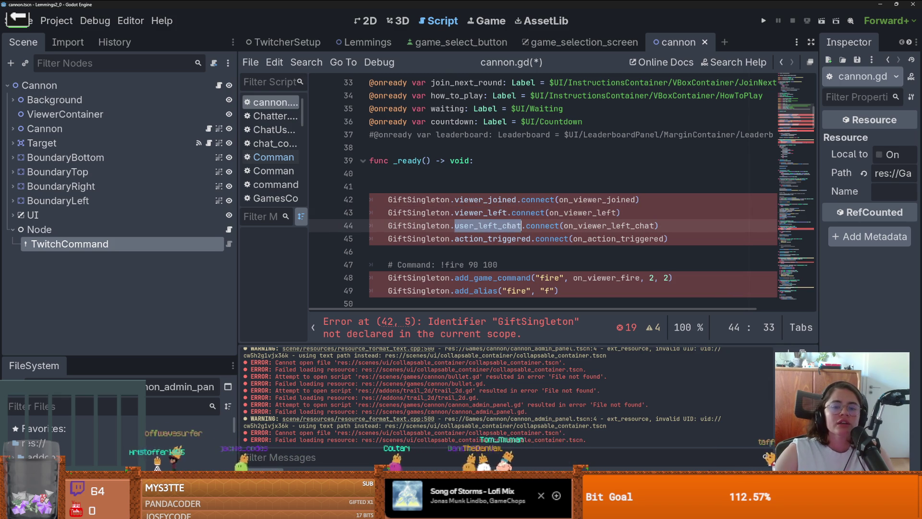
{"action": "scroll", "coordinate": [519, 238], "scroll_direction": "down", "scroll_amount": 2}
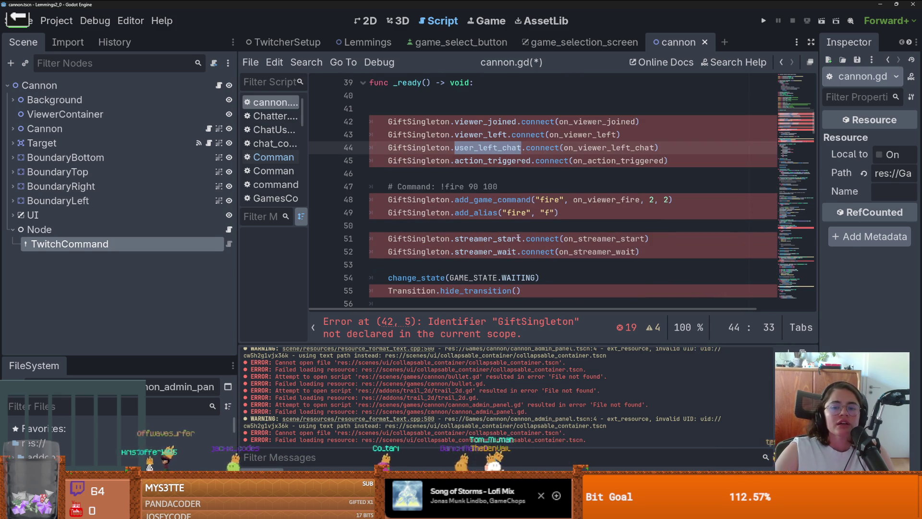
{"action": "double_click", "coordinate": [489, 162]}
{"action": "left_click", "coordinate": [590, 161], "text": "ctrl"}
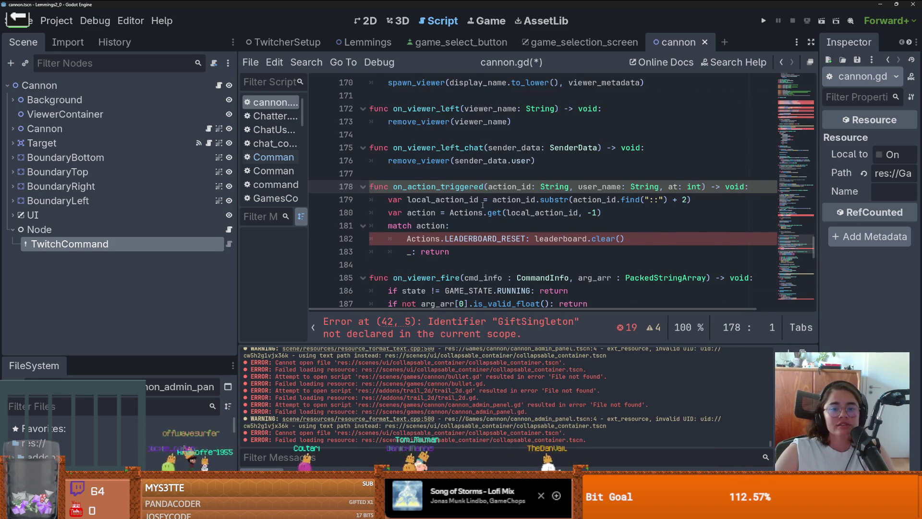
{"action": "scroll", "coordinate": [485, 203], "scroll_direction": "down", "scroll_amount": 2}
{"action": "double_click", "coordinate": [470, 160]}
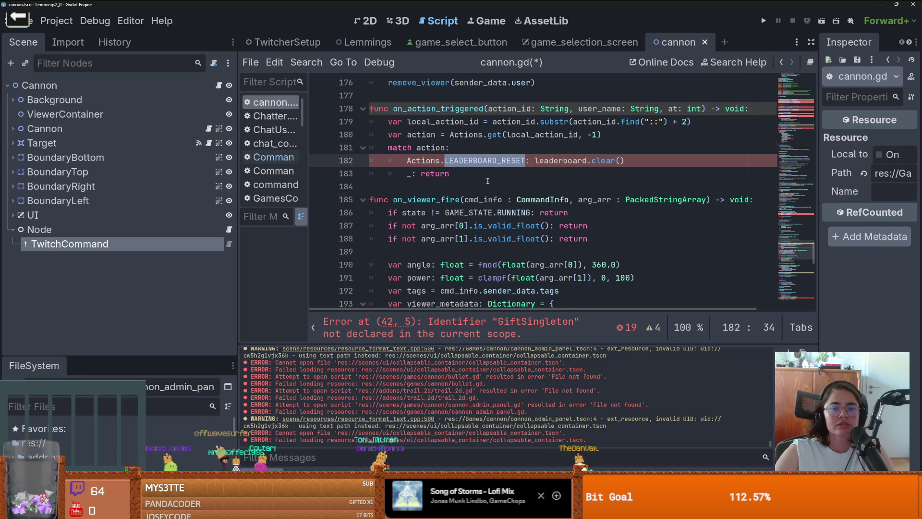
{"action": "scroll", "coordinate": [487, 180], "scroll_direction": "up", "scroll_amount": 1}
{"action": "mouse_move", "coordinate": [451, 212]}
{"action": "left_mouse_down"}
{"action": "mouse_move", "coordinate": [336, 155]}
{"action": "mouse_move", "coordinate": [449, 212]}
{"action": "mouse_move", "coordinate": [340, 144]}
{"action": "left_mouse_up"}
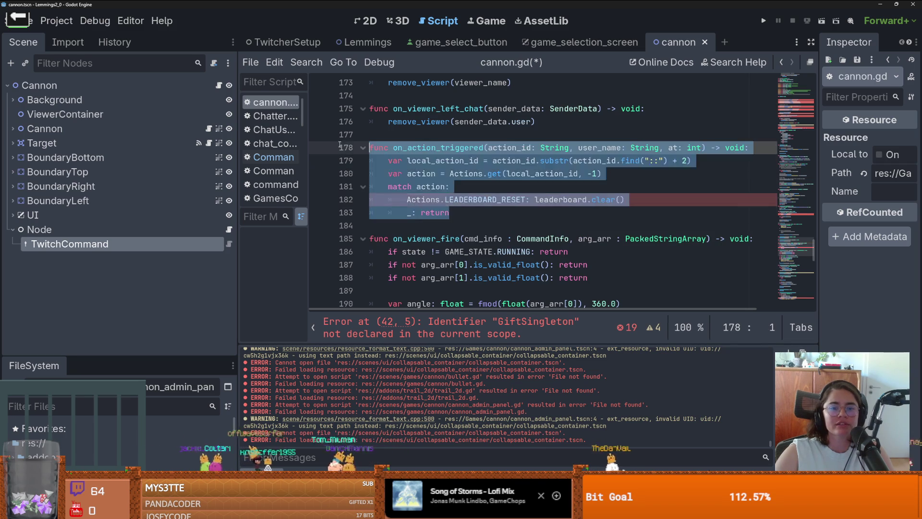
{"action": "key", "text": "BackSpace"}
Step: Delete the viewer-left handlers, on_viewer_joined (lines 159–170) and remove_viewer functions
{"action": "scroll", "coordinate": [534, 199], "scroll_direction": "up", "scroll_amount": 7}
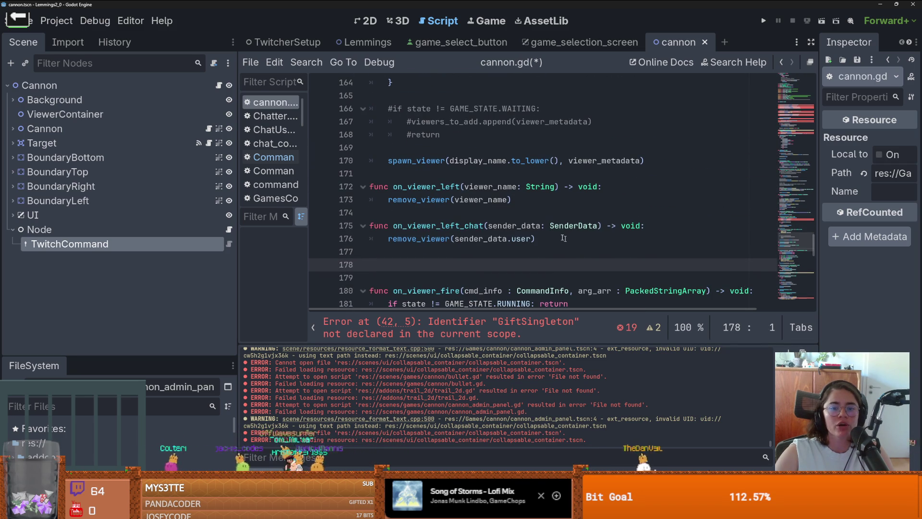
{"action": "left_click_drag", "start_coordinate": [573, 242], "coordinate": [370, 225]}
{"action": "key", "text": "BackSpace"}
{"action": "left_click_drag", "start_coordinate": [528, 200], "coordinate": [369, 186]}
{"action": "key", "text": "BackSpace"}
{"action": "mouse_move", "coordinate": [649, 240]}
{"action": "left_mouse_down"}
{"action": "mouse_move", "coordinate": [365, 188]}
{"action": "mouse_move", "coordinate": [285, 93]}
{"action": "left_mouse_up"}
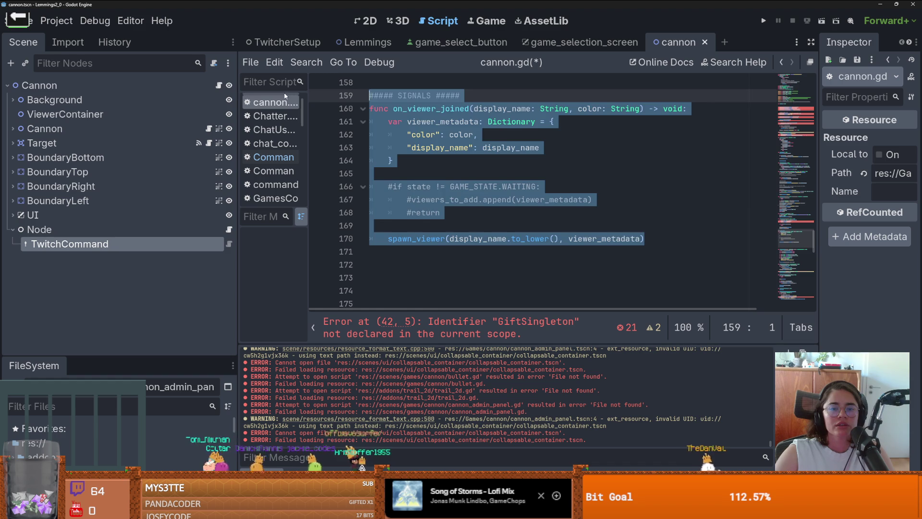
{"action": "key", "text": "BackSpace"}
{"action": "key", "text": "BackSpace"}
{"action": "scroll", "coordinate": [447, 192], "scroll_direction": "up", "scroll_amount": 3}
{"action": "scroll", "coordinate": [445, 168], "scroll_direction": "down", "scroll_amount": 2}
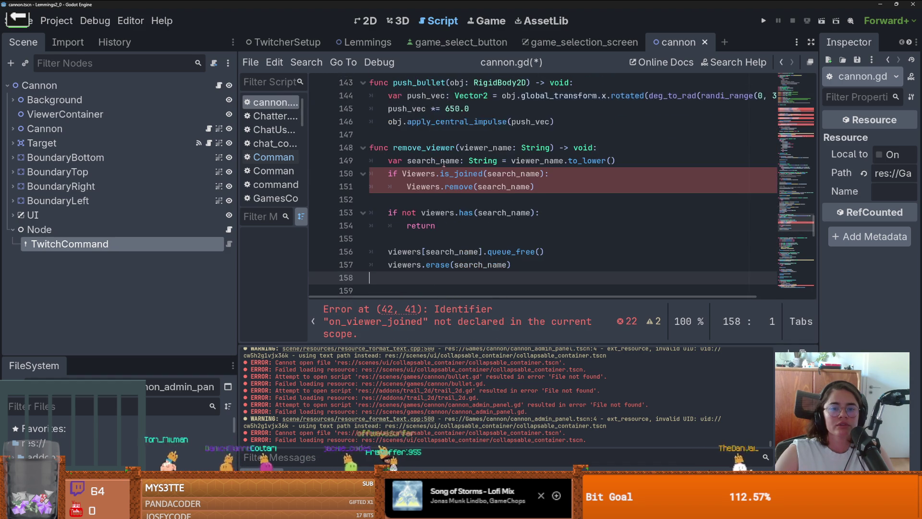
{"action": "left_click", "coordinate": [368, 147], "text": "shift"}
{"action": "key", "text": "BackSpace"}
Step: Remove the leftover blank lines around line 152 in cannon.gd
{"action": "scroll", "coordinate": [414, 186], "scroll_direction": "up", "scroll_amount": 3}
{"action": "key", "text": "Up"}
{"action": "scroll", "coordinate": [413, 192], "scroll_direction": "up", "scroll_amount": 1}
{"action": "scroll", "coordinate": [412, 202], "scroll_direction": "down", "scroll_amount": 4}
{"action": "left_click", "coordinate": [411, 200]}
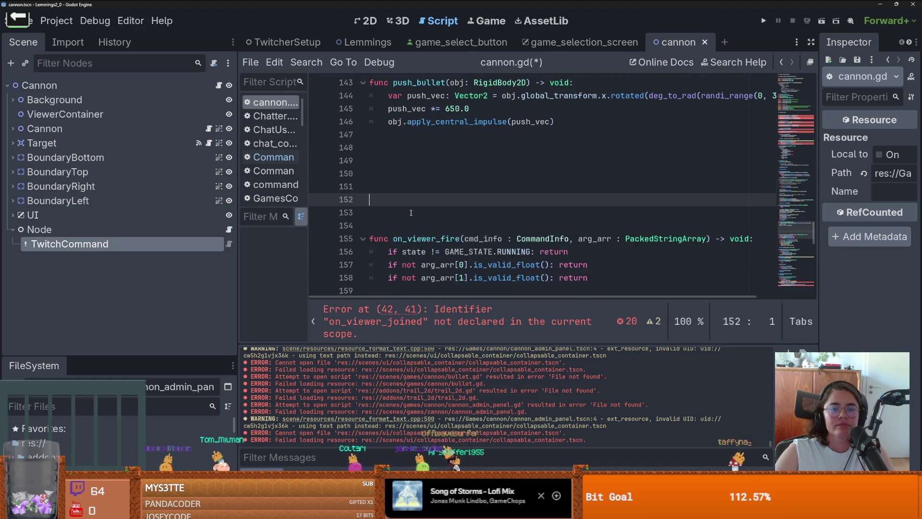
{"action": "key", "text": "BackSpace"}
{"action": "key", "text": "BackSpace"}
{"action": "key", "text": "BackSpace"}
{"action": "scroll", "coordinate": [432, 216], "scroll_direction": "up", "scroll_amount": 10}
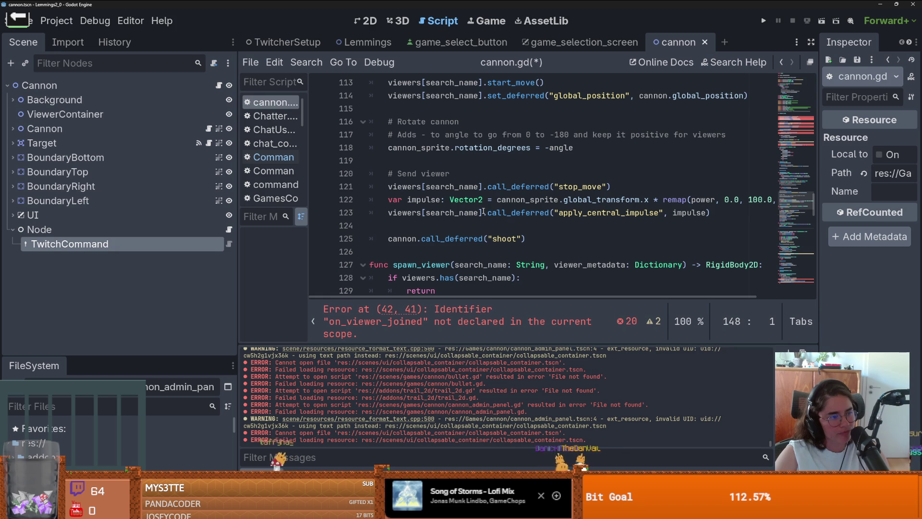
Step: Save cannon.gd and delete the viewer join/leave and action_triggered connect lines in _ready
{"action": "key", "text": "ctrl+s"}
{"action": "scroll", "coordinate": [483, 212], "scroll_direction": "up", "scroll_amount": 15}
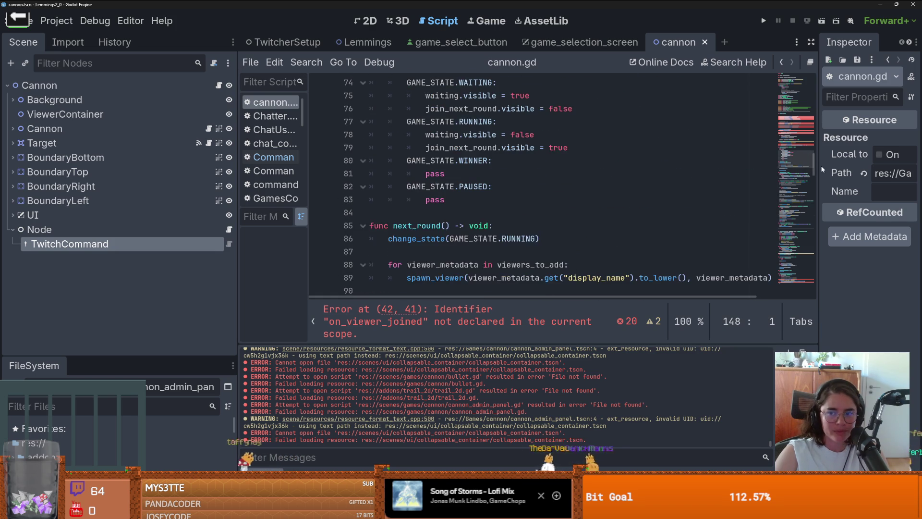
{"action": "mouse_move", "coordinate": [816, 157]}
{"action": "left_mouse_down"}
{"action": "mouse_move", "coordinate": [819, 114]}
{"action": "mouse_move", "coordinate": [818, 126]}
{"action": "left_mouse_up"}
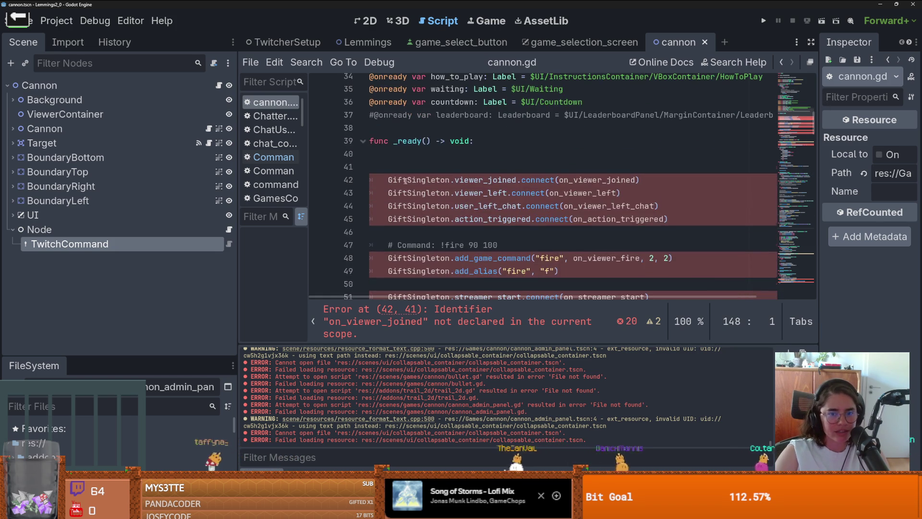
{"action": "scroll", "coordinate": [511, 171], "scroll_direction": "down", "scroll_amount": 1}
{"action": "mouse_move", "coordinate": [661, 174]}
{"action": "left_mouse_down"}
{"action": "mouse_move", "coordinate": [375, 141]}
{"action": "mouse_move", "coordinate": [336, 128]}
{"action": "left_mouse_up"}
{"action": "key", "text": "BackSpace"}
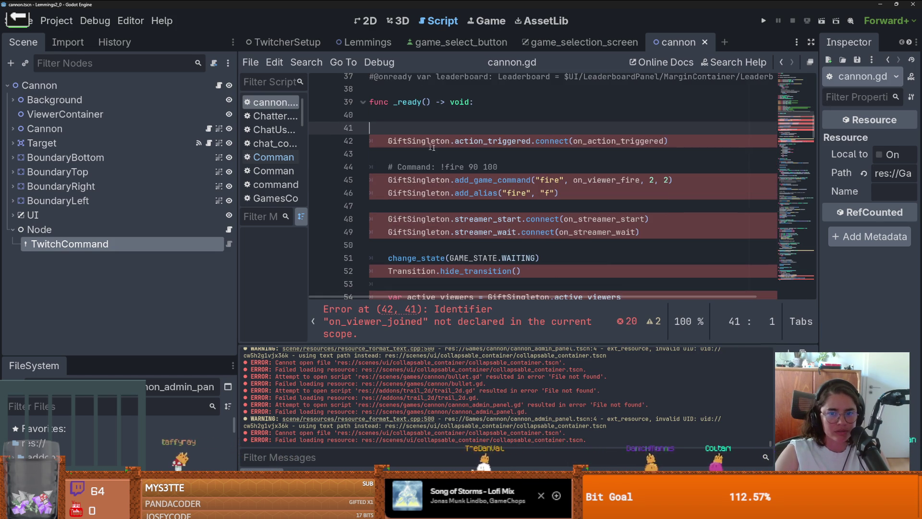
{"action": "left_click_drag", "start_coordinate": [665, 141], "coordinate": [295, 123]}
{"action": "scroll", "coordinate": [492, 127], "scroll_direction": "down", "scroll_amount": 2}
{"action": "scroll", "coordinate": [492, 127], "scroll_direction": "up", "scroll_amount": 2}
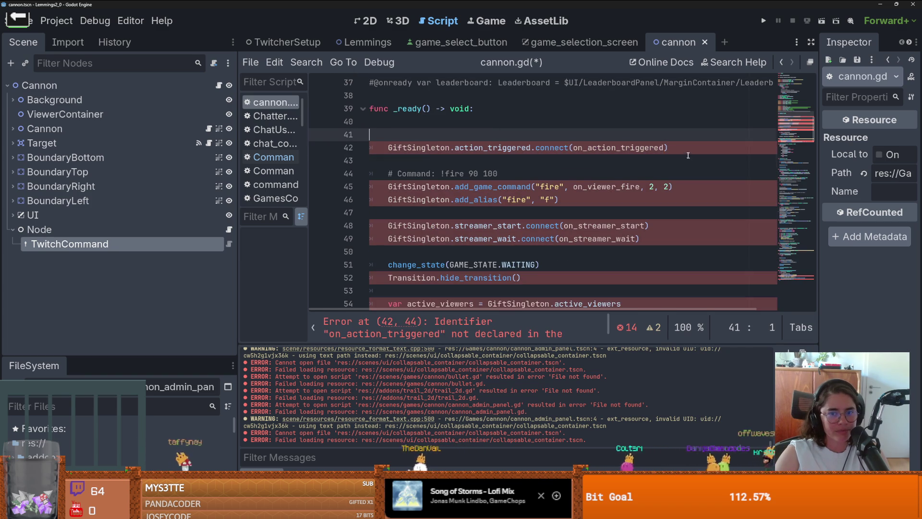
{"action": "key", "text": "Delete"}
Step: Look at add_game_command on line 43 and jump to the on_streamer_start definition
{"action": "scroll", "coordinate": [492, 151], "scroll_direction": "down", "scroll_amount": 2}
{"action": "scroll", "coordinate": [494, 175], "scroll_direction": "down", "scroll_amount": 2}
{"action": "scroll", "coordinate": [425, 145], "scroll_direction": "up", "scroll_amount": 3}
{"action": "double_click", "coordinate": [492, 122]}
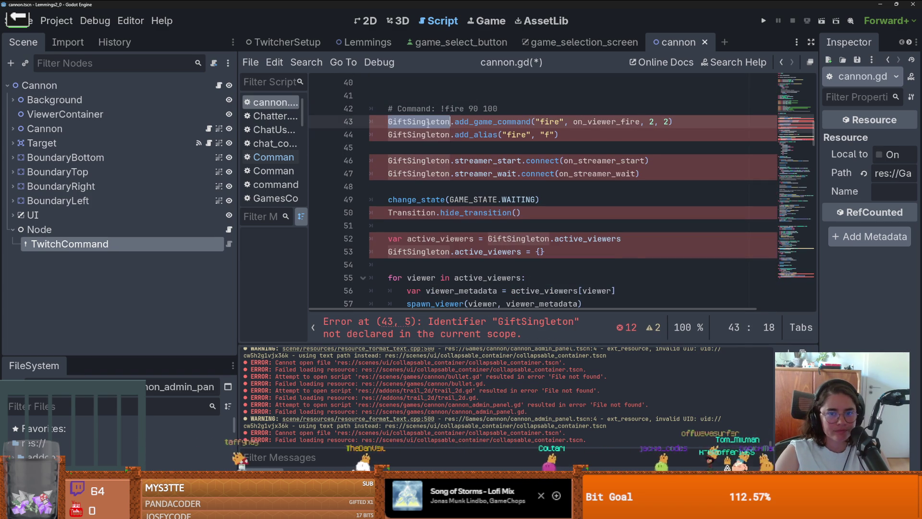
{"action": "left_click", "coordinate": [471, 139]}
{"action": "left_click", "coordinate": [488, 160]}
{"action": "double_click", "coordinate": [487, 160]}
{"action": "left_click", "coordinate": [586, 161]}
{"action": "left_click", "coordinate": [588, 160], "text": "ctrl"}
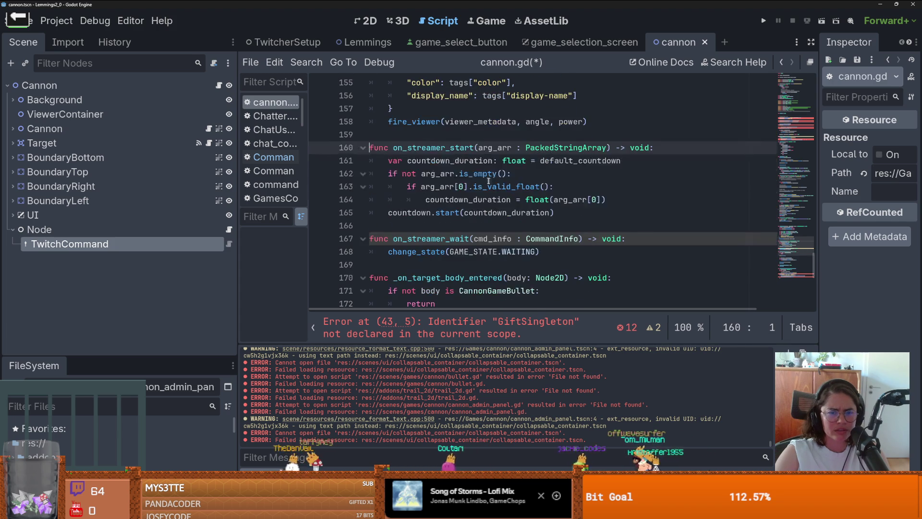
Step: Review countdown_duration and the streamer start and wait functions, then return to the 2D view
{"action": "double_click", "coordinate": [480, 160]}
{"action": "left_click_drag", "start_coordinate": [540, 252], "coordinate": [335, 156]}
{"action": "scroll", "coordinate": [500, 218], "scroll_direction": "up", "scroll_amount": 20}
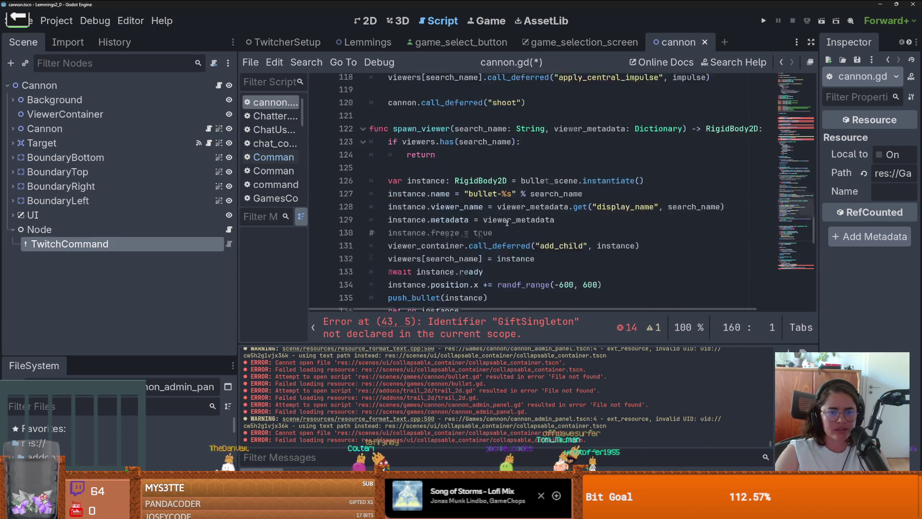
{"action": "scroll", "coordinate": [500, 218], "scroll_direction": "up", "scroll_amount": 8}
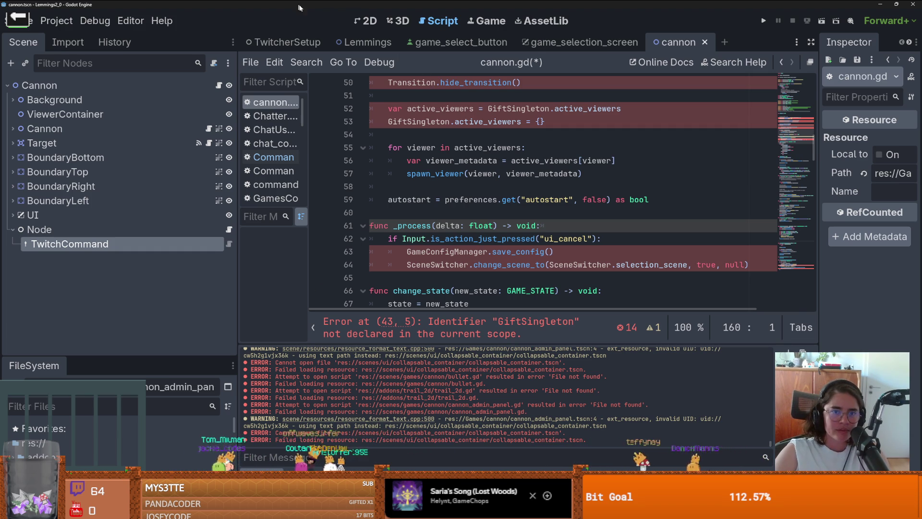
{"action": "left_click", "coordinate": [368, 21]}
{"action": "scroll", "coordinate": [417, 199], "scroll_direction": "down", "scroll_amount": 3}
{"action": "scroll", "coordinate": [417, 199], "scroll_direction": "up", "scroll_amount": 2}
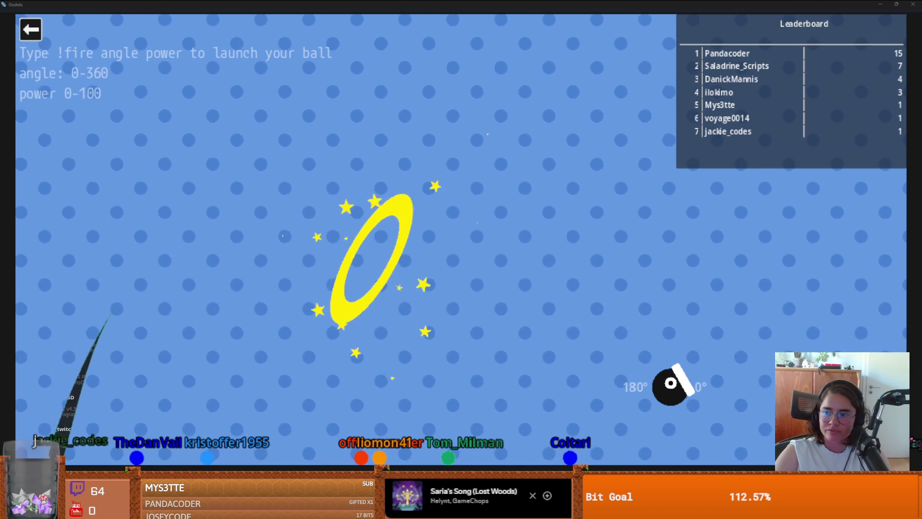
Step: Leave the cannon game, launch Lemmings, close File Explorer and bring the other Godot editor forward
{"action": "key", "text": "F5"}
{"action": "left_click", "coordinate": [300, 281]}
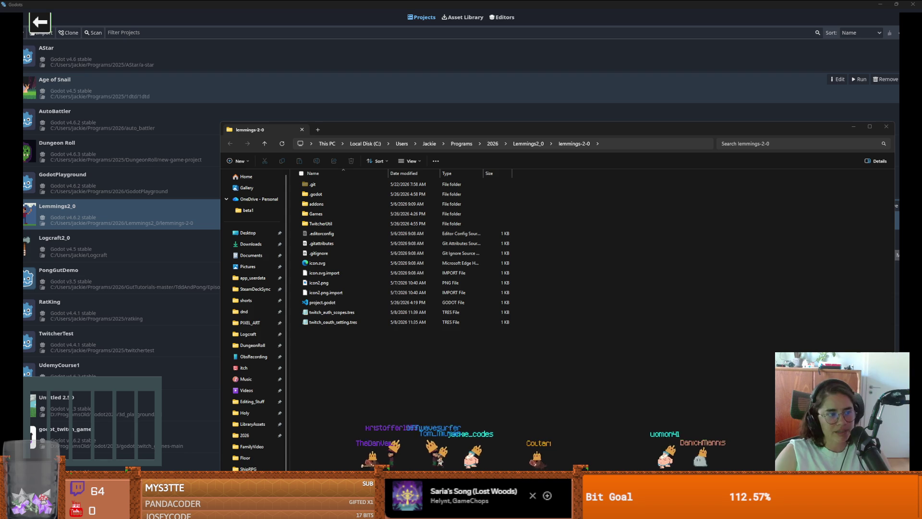
{"action": "left_click_drag", "start_coordinate": [893, 134], "coordinate": [725, 134]}
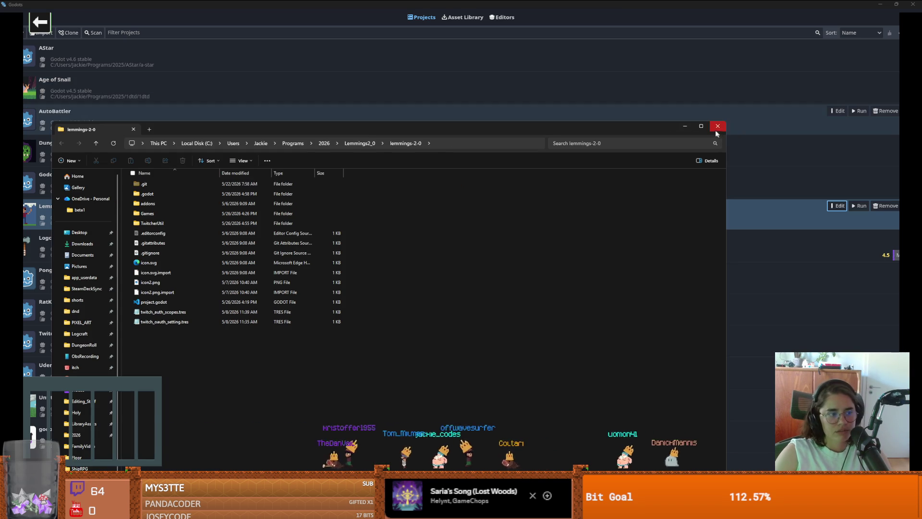
{"action": "left_click", "coordinate": [715, 128]}
{"action": "mouse_move", "coordinate": [732, 509]}
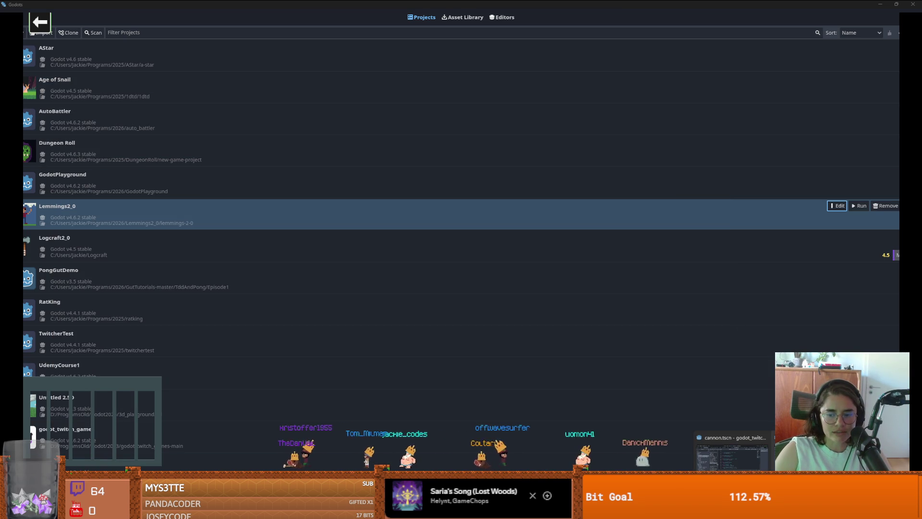
{"action": "left_click", "coordinate": [744, 456]}
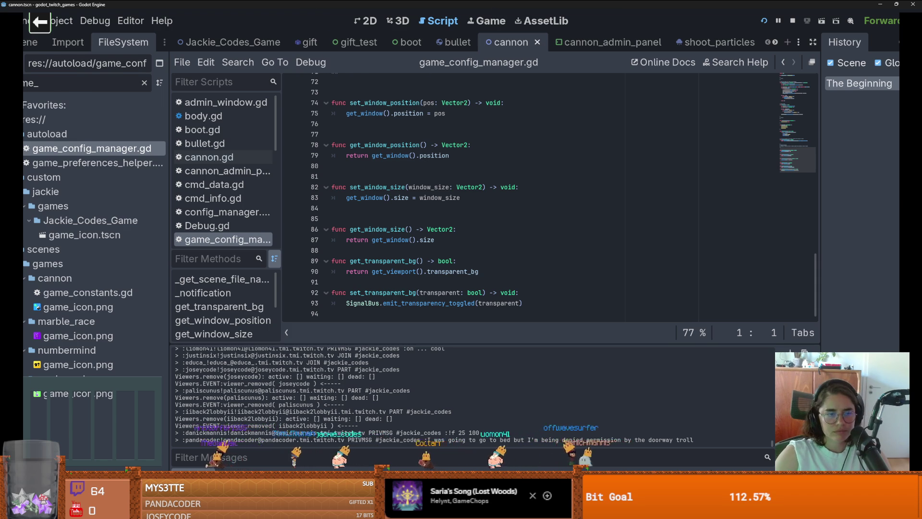
{"action": "key", "text": "alt+Tab"}
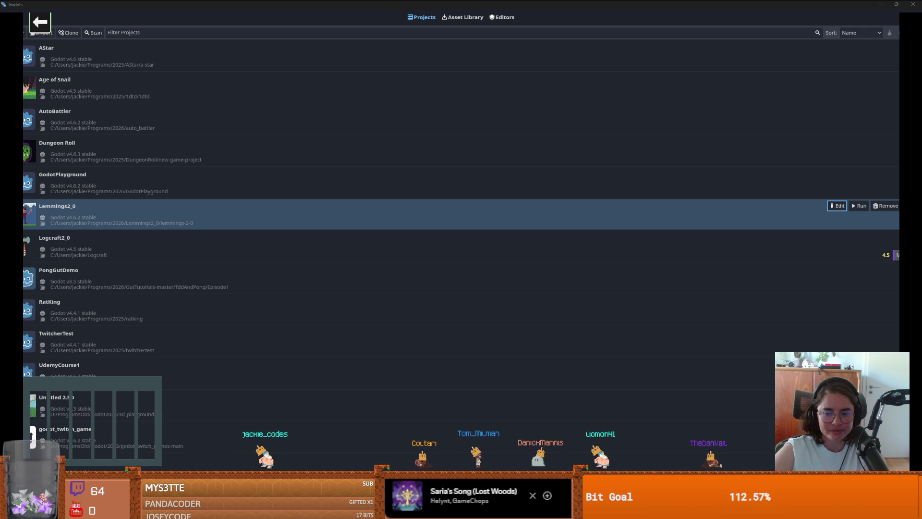
Step: Rename the cannon scene's TwitchCommand node to FireCommand
{"action": "mouse_move", "coordinate": [732, 509]}
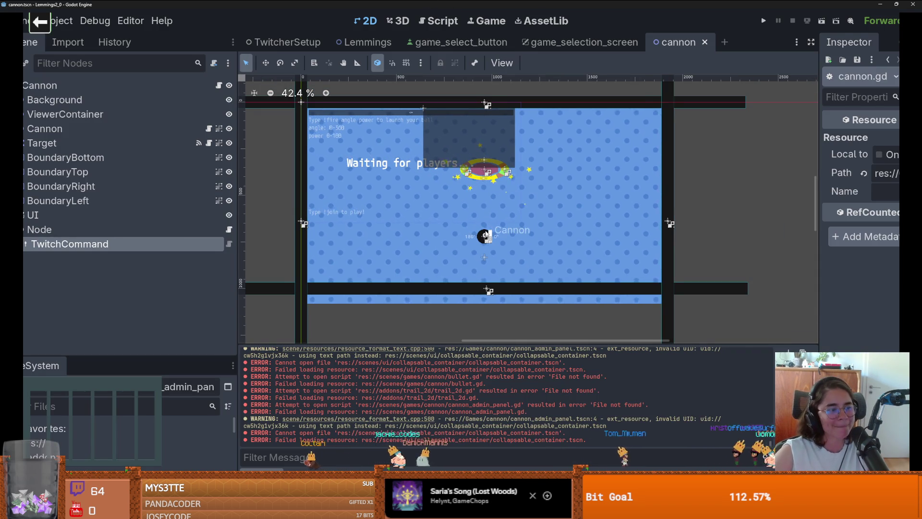
{"action": "scroll", "coordinate": [478, 223], "scroll_direction": "down", "scroll_amount": 1}
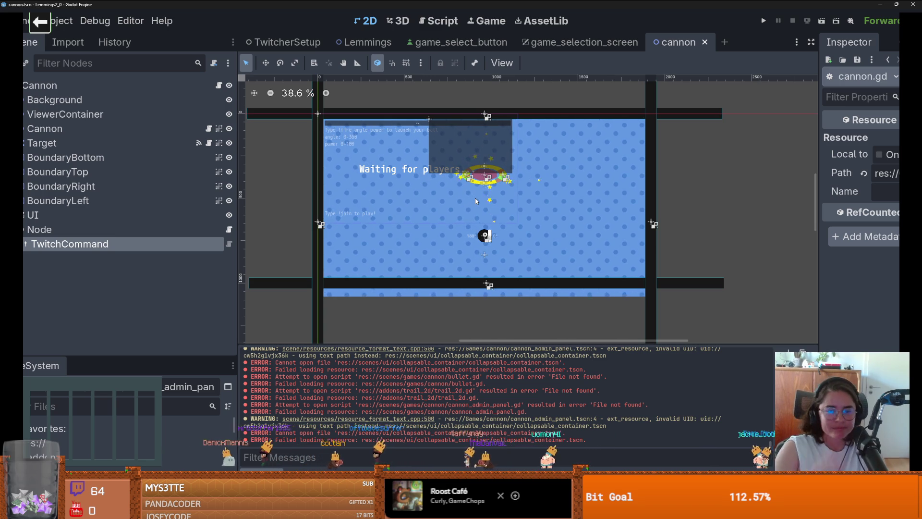
{"action": "left_click", "coordinate": [70, 244]}
{"action": "double_click", "coordinate": [126, 243]}
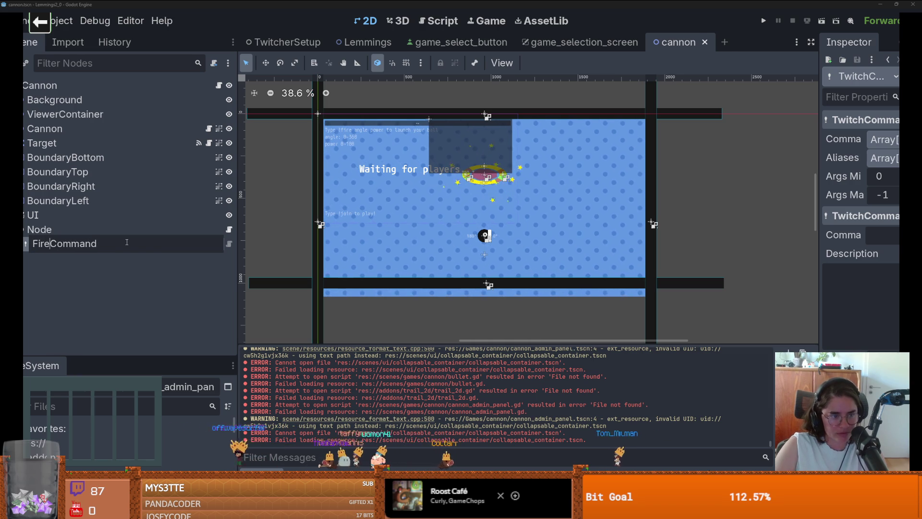
{"action": "key", "text": "Return"}
Step: Set FireCommand's Command to 'fire' and Args Min to 2, then save the cannon scene
{"action": "left_click_drag", "start_coordinate": [821, 197], "coordinate": [637, 199]}
{"action": "left_click", "coordinate": [811, 235]}
{"action": "type", "text": "fire"}
{"action": "left_click", "coordinate": [816, 176]}
{"action": "type", "text": "2"}
{"action": "key", "text": "Return"}
{"action": "key", "text": "ctrl+s"}
Step: Edit the command description, look through FireCommand's properties, then switch to the TwitcherSetup scene
{"action": "left_click", "coordinate": [714, 288]}
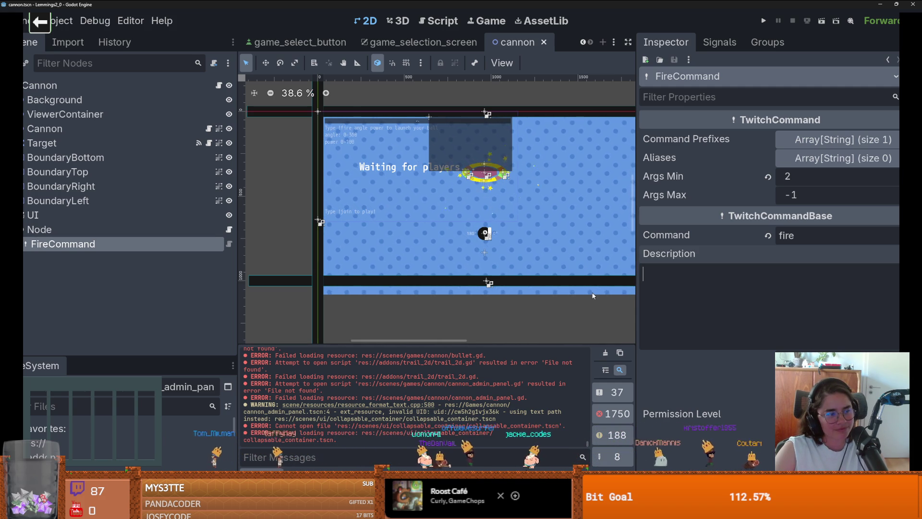
{"action": "scroll", "coordinate": [711, 295], "scroll_direction": "down", "scroll_amount": 3}
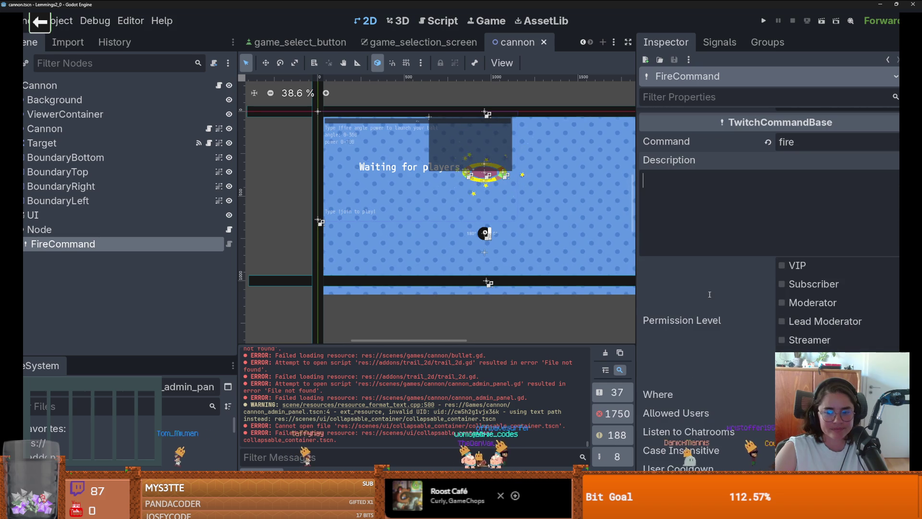
{"action": "scroll", "coordinate": [710, 293], "scroll_direction": "up", "scroll_amount": 2}
{"action": "scroll", "coordinate": [709, 295], "scroll_direction": "down", "scroll_amount": 3}
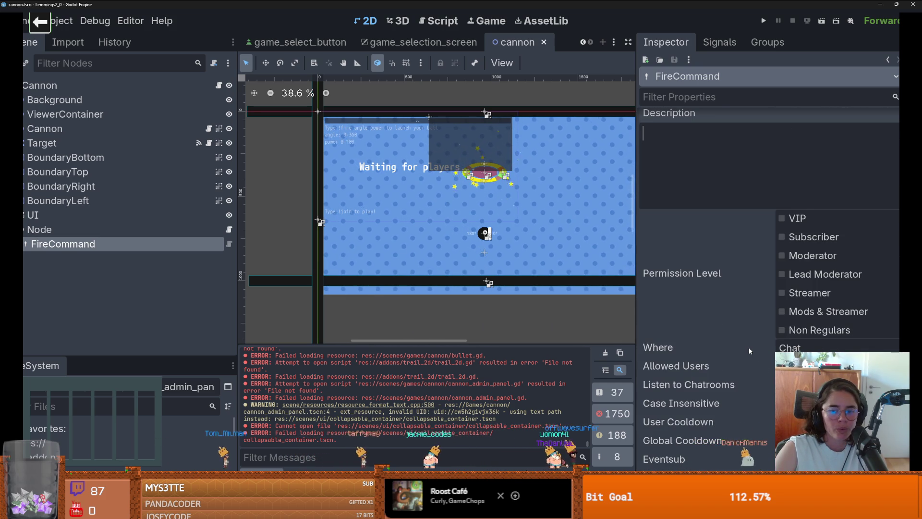
{"action": "scroll", "coordinate": [748, 350], "scroll_direction": "down", "scroll_amount": 2}
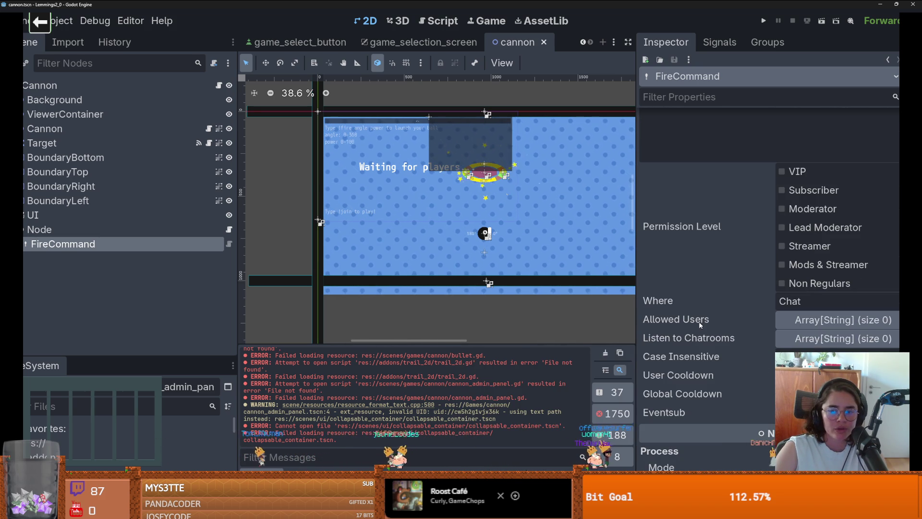
{"action": "scroll", "coordinate": [706, 322], "scroll_direction": "down", "scroll_amount": 2}
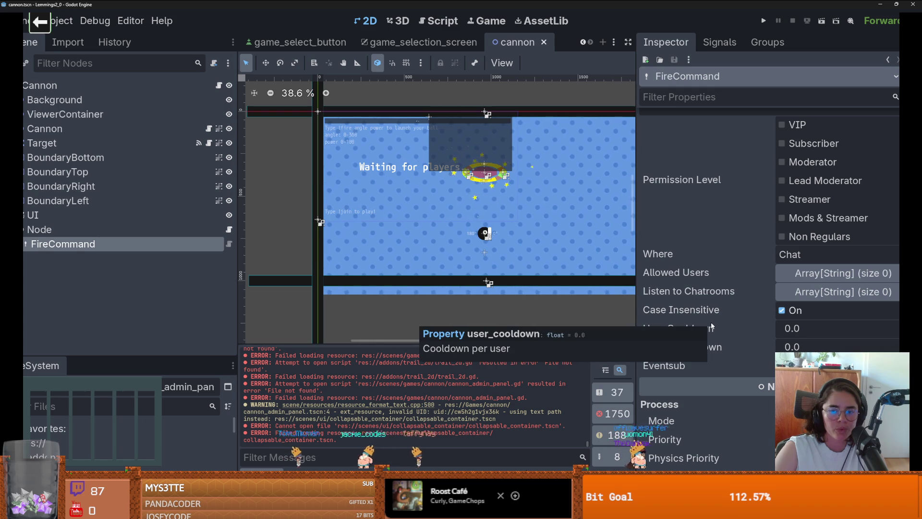
{"action": "scroll", "coordinate": [741, 374], "scroll_direction": "down", "scroll_amount": 4}
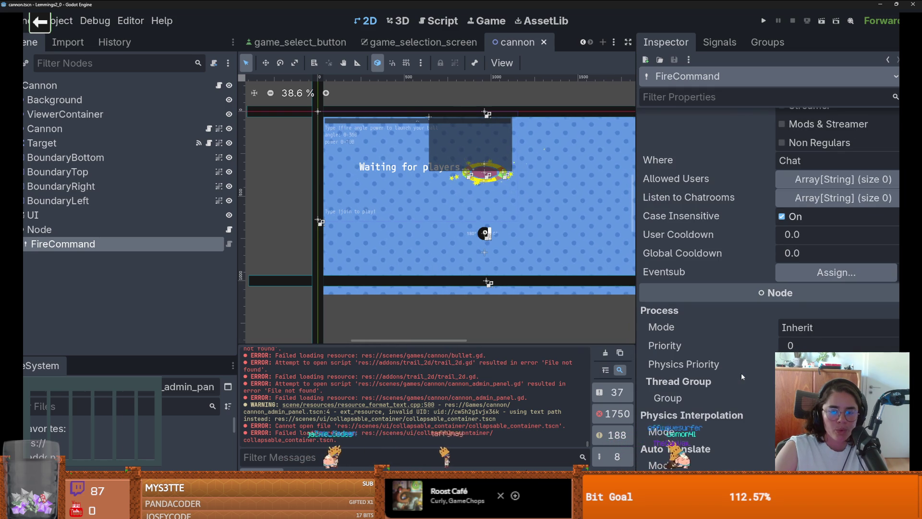
{"action": "scroll", "coordinate": [741, 374], "scroll_direction": "down", "scroll_amount": 2}
{"action": "scroll", "coordinate": [740, 369], "scroll_direction": "down", "scroll_amount": 2}
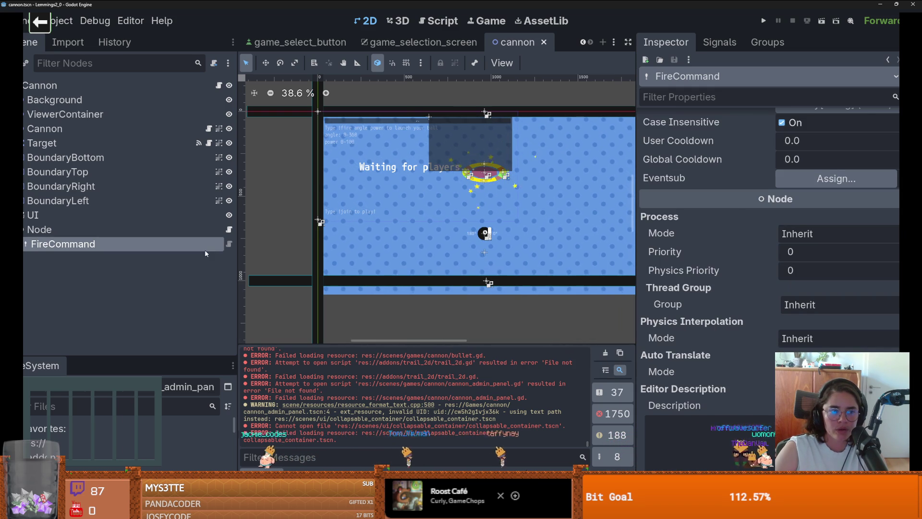
{"action": "left_click", "coordinate": [582, 42]}
{"action": "left_click", "coordinate": [583, 42]}
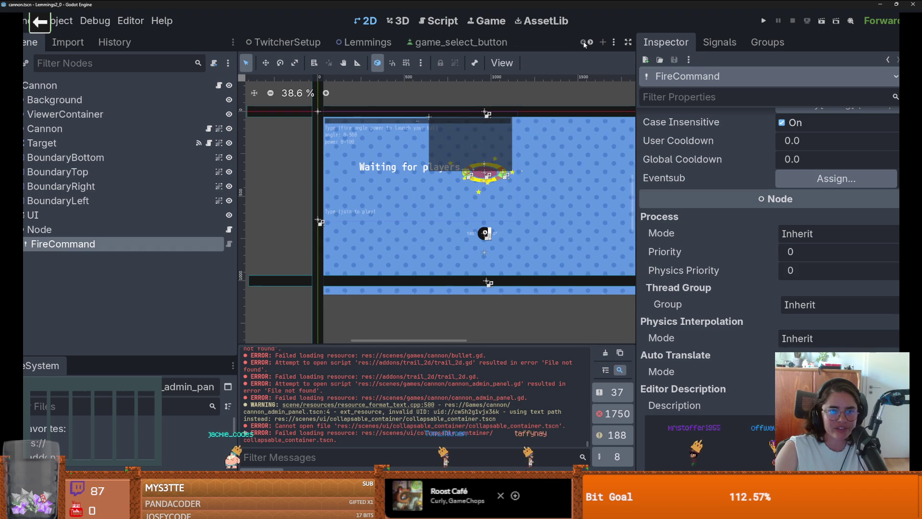
{"action": "left_click", "coordinate": [283, 42]}
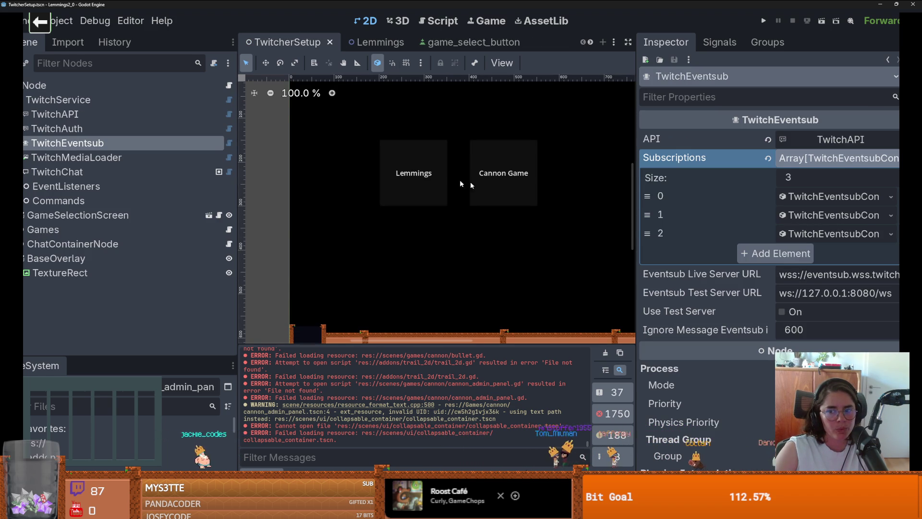
{"action": "left_click", "coordinate": [774, 254]}
{"action": "key", "text": "ctrl+z"}
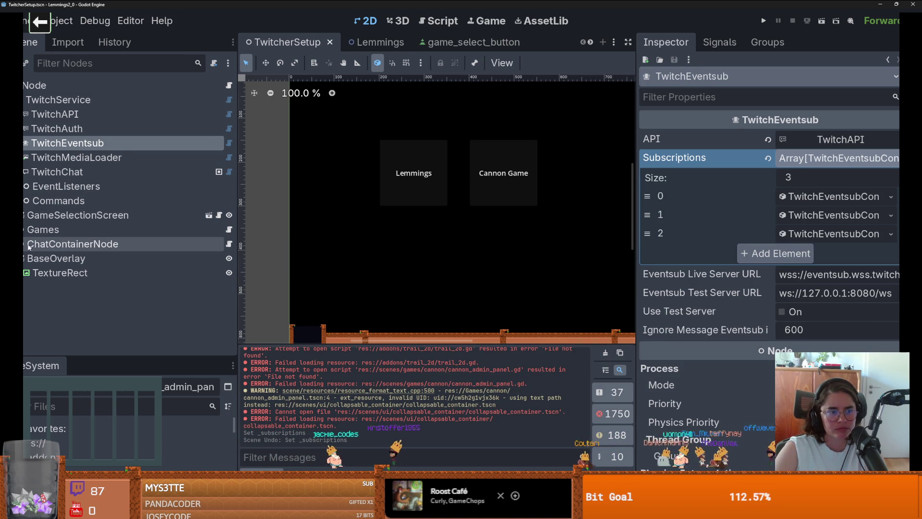
{"action": "left_click", "coordinate": [77, 216]}
{"action": "left_click", "coordinate": [25, 63]}
{"action": "type", "text": "can"}
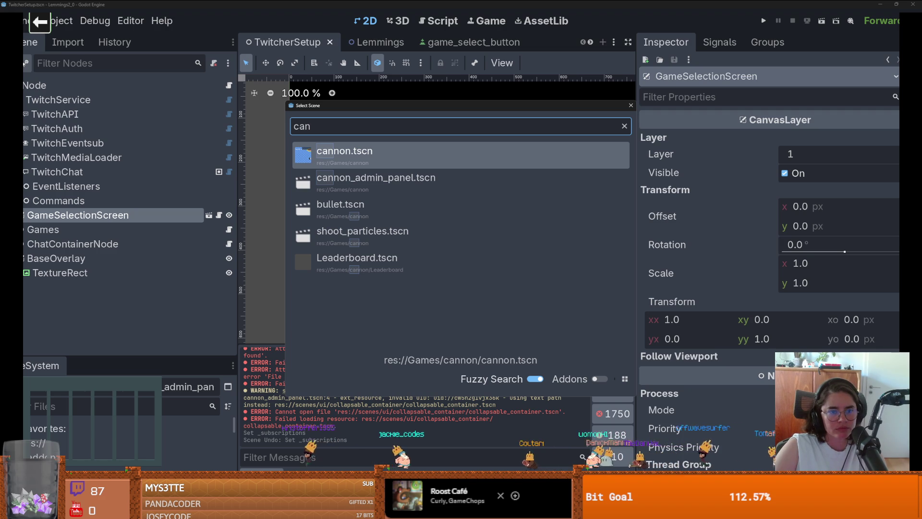
{"action": "key", "text": "Escape"}
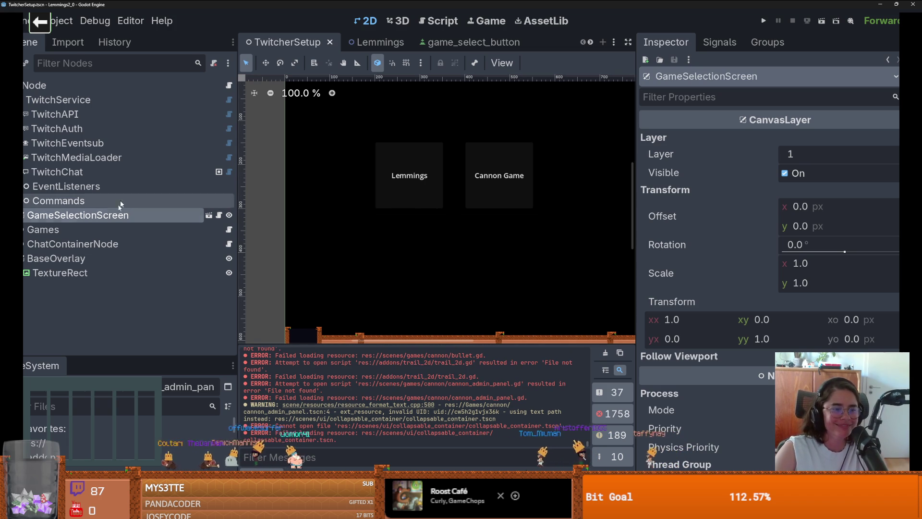
{"action": "left_click", "coordinate": [204, 228]}
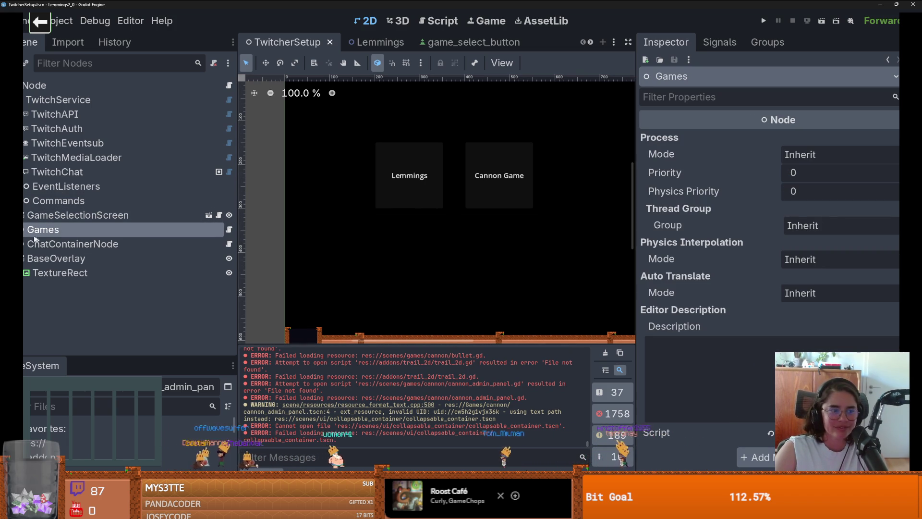
Step: Browse the TwitcherSetup scene tree, collapsing BaseOverlay and selecting the Games node
{"action": "left_click", "coordinate": [23, 186]}
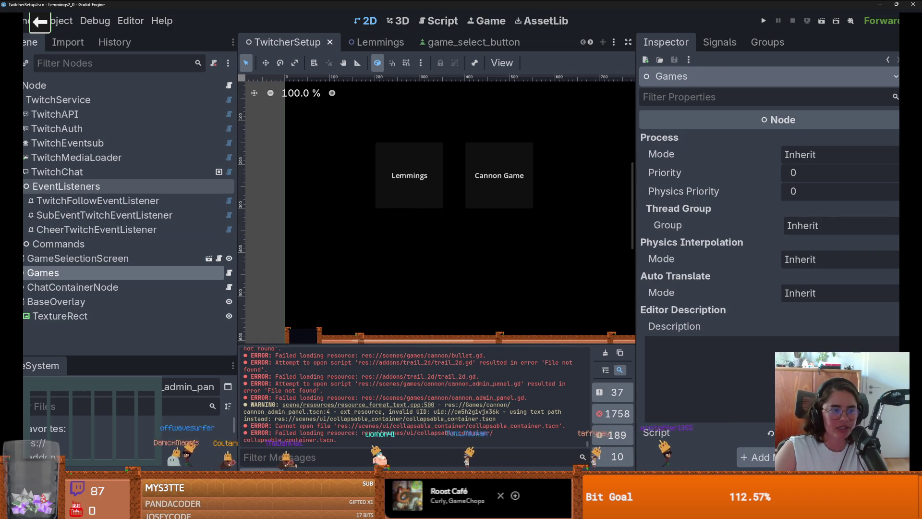
{"action": "left_click", "coordinate": [23, 186]}
{"action": "left_click", "coordinate": [60, 272]}
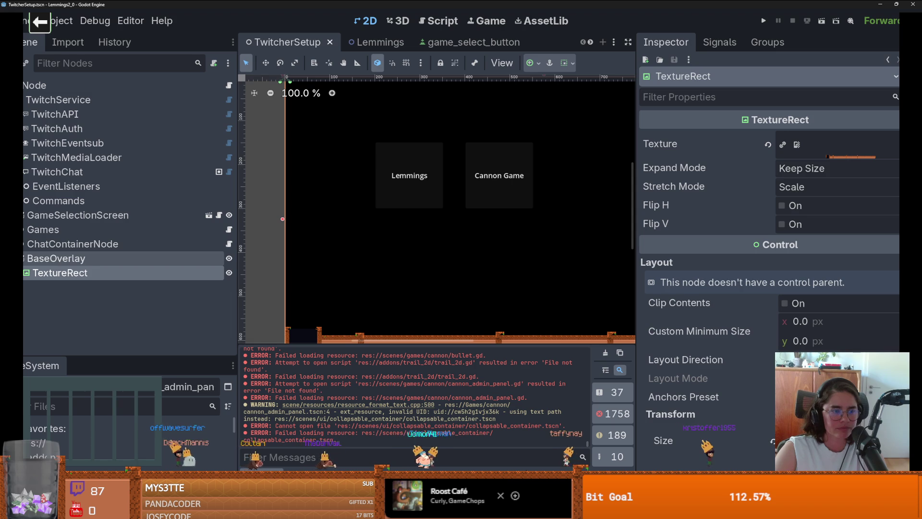
{"action": "left_click", "coordinate": [23, 259]}
{"action": "left_click", "coordinate": [72, 244]}
{"action": "left_click", "coordinate": [43, 230]}
{"action": "scroll", "coordinate": [393, 216], "scroll_direction": "down", "scroll_amount": 1}
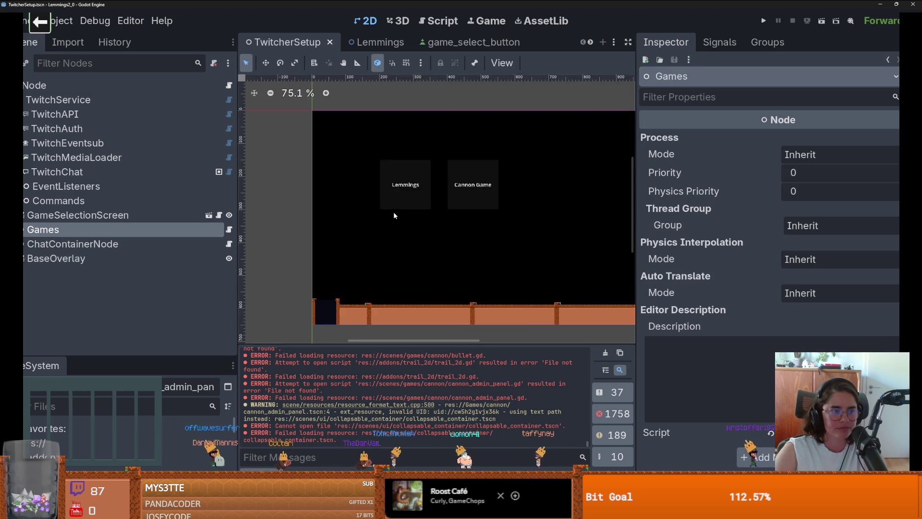
{"action": "scroll", "coordinate": [394, 215], "scroll_direction": "down", "scroll_amount": 1}
Step: Expand GameSelectionScreen, select CannonButton, and open game_selection_screen as its own scene
{"action": "left_click", "coordinate": [23, 186]}
{"action": "left_click", "coordinate": [23, 186]}
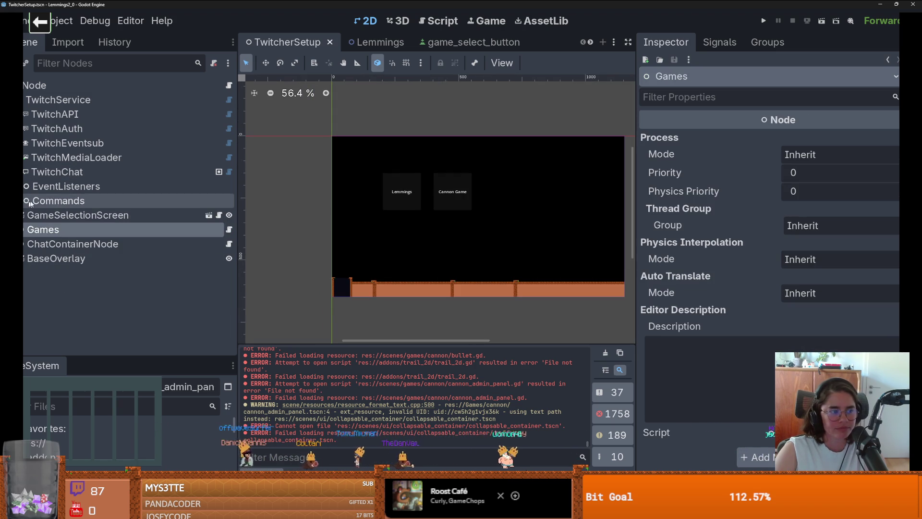
{"action": "left_click", "coordinate": [24, 215]}
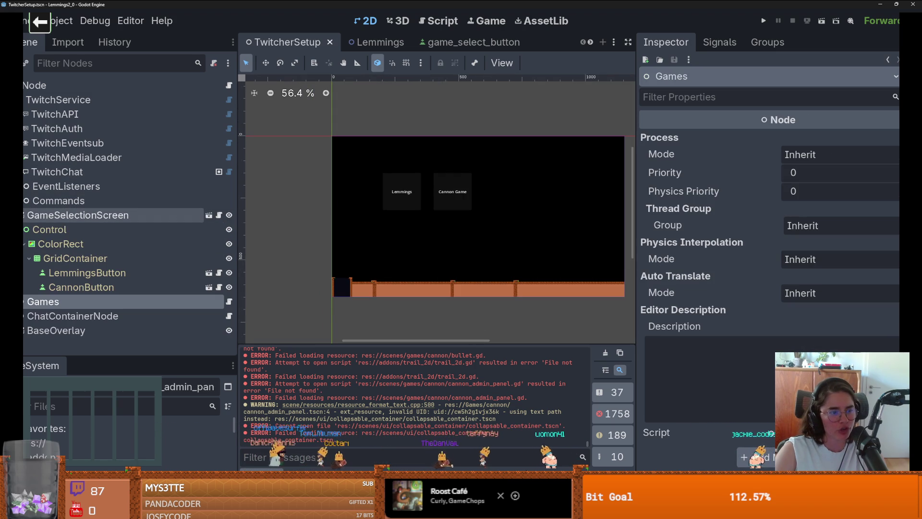
{"action": "left_click", "coordinate": [96, 258]}
{"action": "left_click", "coordinate": [103, 287]}
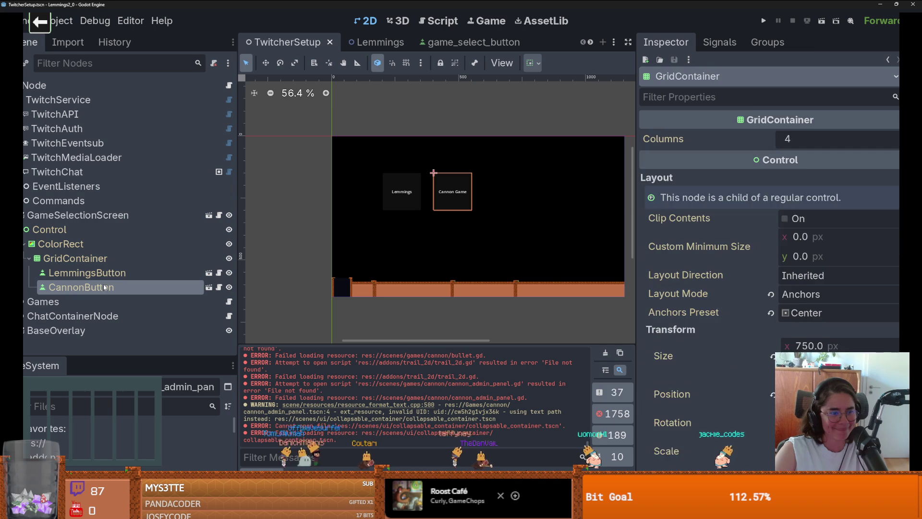
{"action": "left_click", "coordinate": [209, 215]}
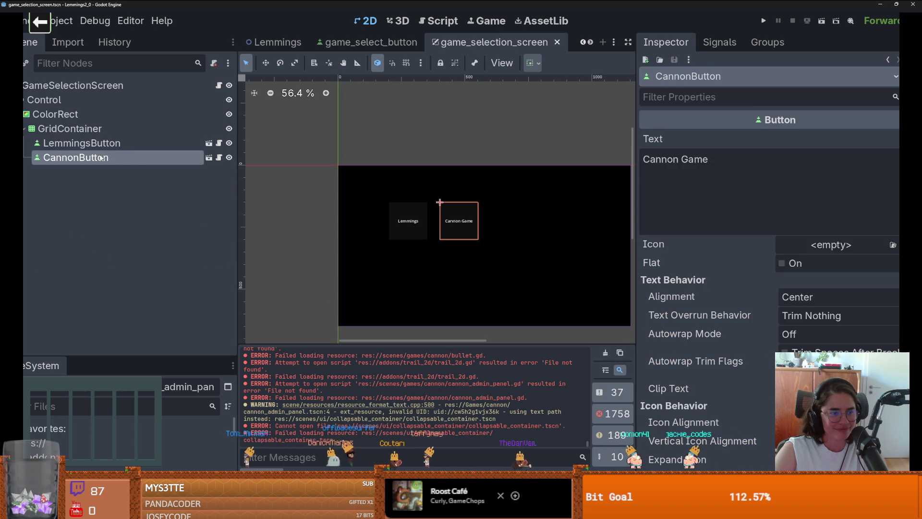
Step: Duplicate CannonButton and undo it, then open game_selection_screen.gd in a wider script editor
{"action": "key", "text": "ctrl+d"}
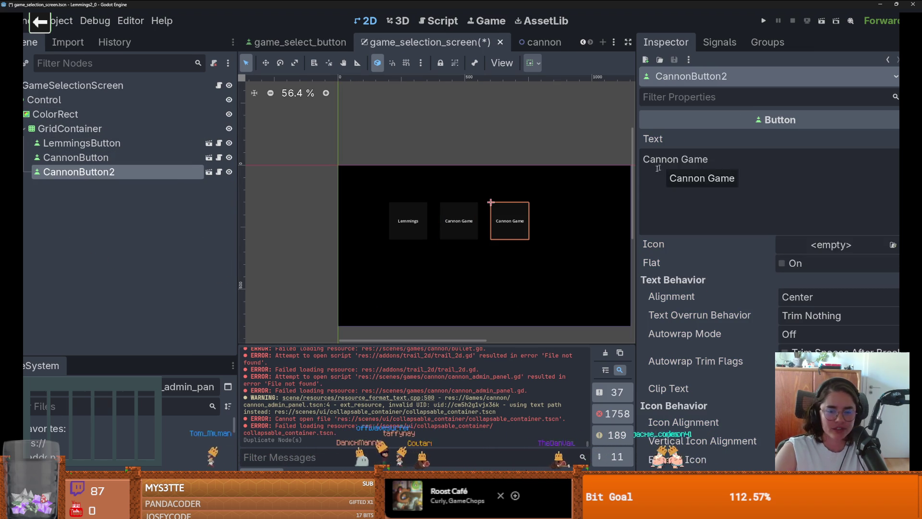
{"action": "key", "text": "ctrl+z"}
{"action": "left_click", "coordinate": [218, 158]}
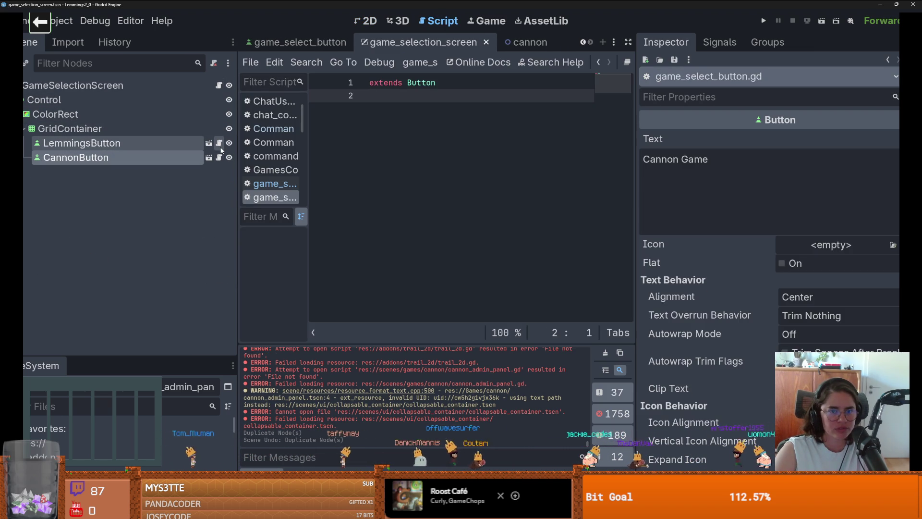
{"action": "left_click", "coordinate": [218, 85]}
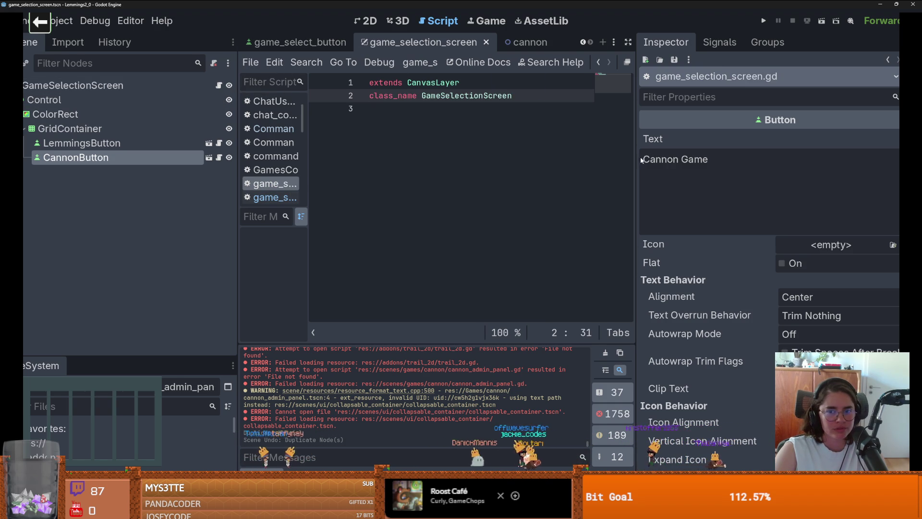
{"action": "left_click_drag", "start_coordinate": [636, 158], "coordinate": [821, 158]}
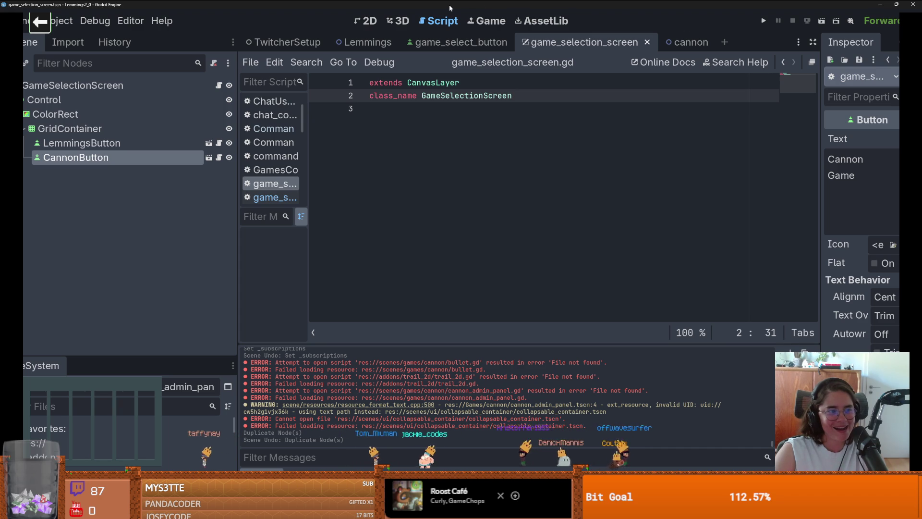
Step: Back in TwitcherSetup, open the GameSelectionScreen node's GamesController.gd script
{"action": "left_click", "coordinate": [283, 43]}
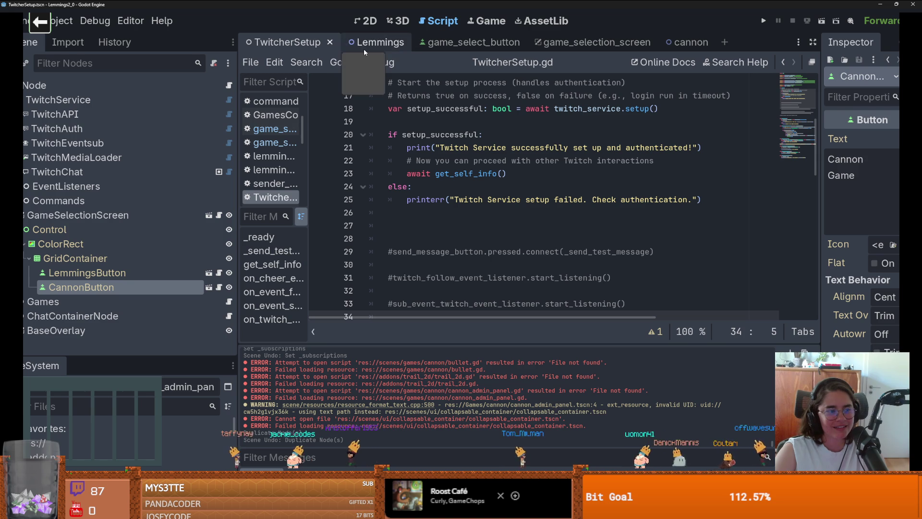
{"action": "left_click", "coordinate": [367, 21]}
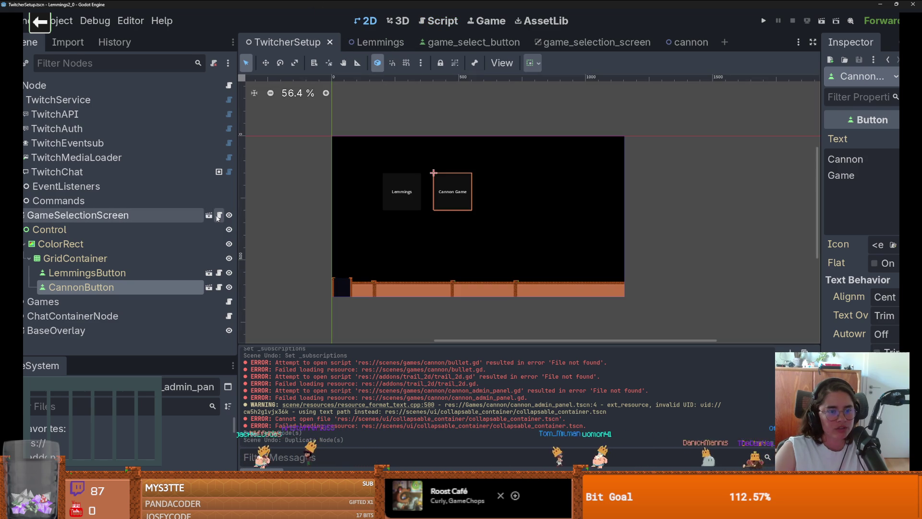
{"action": "left_click", "coordinate": [218, 215]}
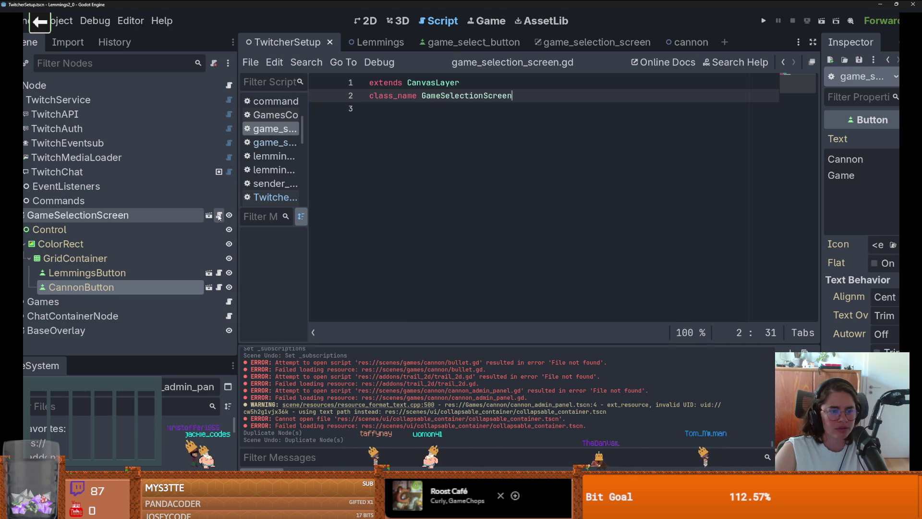
{"action": "left_click", "coordinate": [24, 215]}
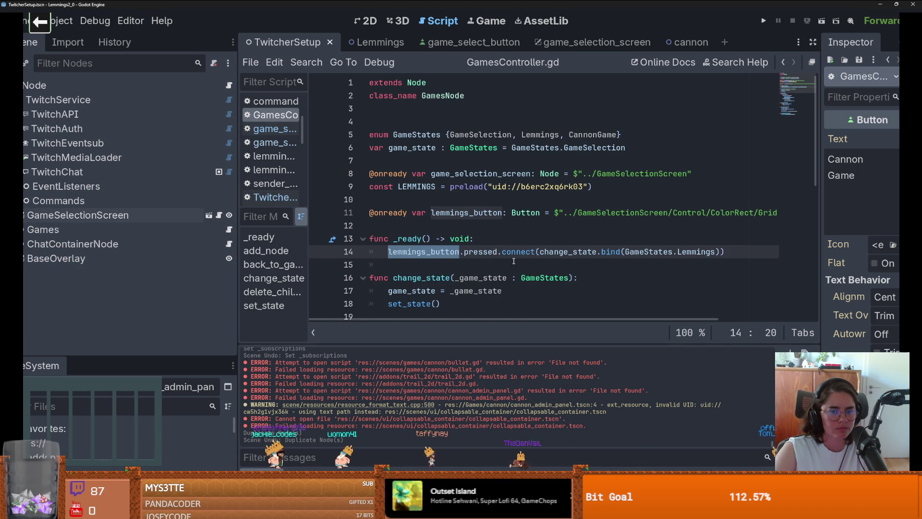
Step: Add a cannon_button reference at line 12 by dragging CannonButton into the script
{"action": "scroll", "coordinate": [513, 260], "scroll_direction": "down", "scroll_amount": 1}
{"action": "left_click", "coordinate": [480, 187]}
{"action": "key", "text": "Return"}
{"action": "key", "text": "Up"}
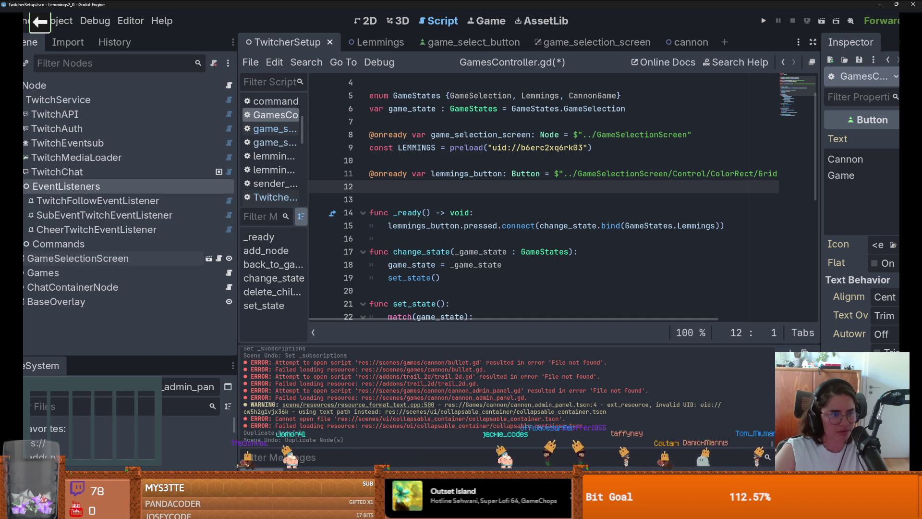
{"action": "left_click", "coordinate": [24, 214]}
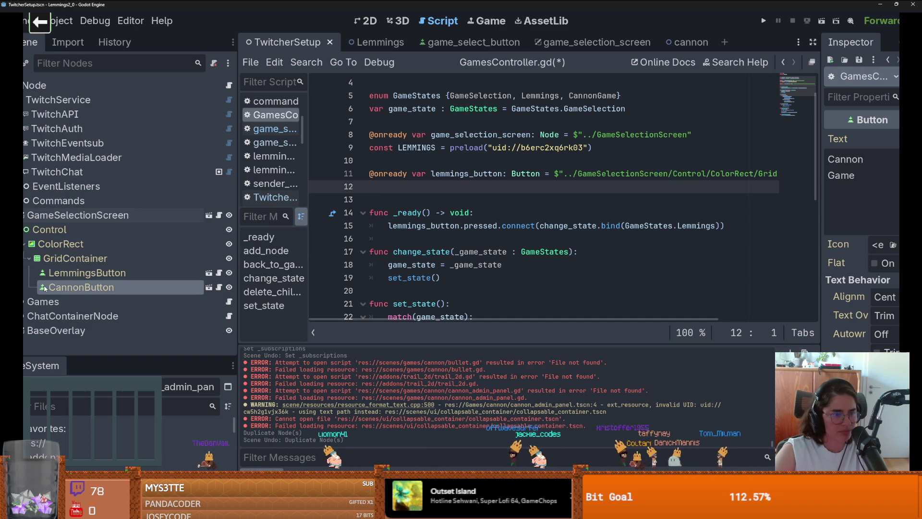
{"action": "mouse_move", "coordinate": [52, 286]}
{"action": "left_mouse_down"}
{"action": "mouse_move", "coordinate": [355, 209]}
{"action": "mouse_move", "coordinate": [475, 190]}
{"action": "left_mouse_up"}
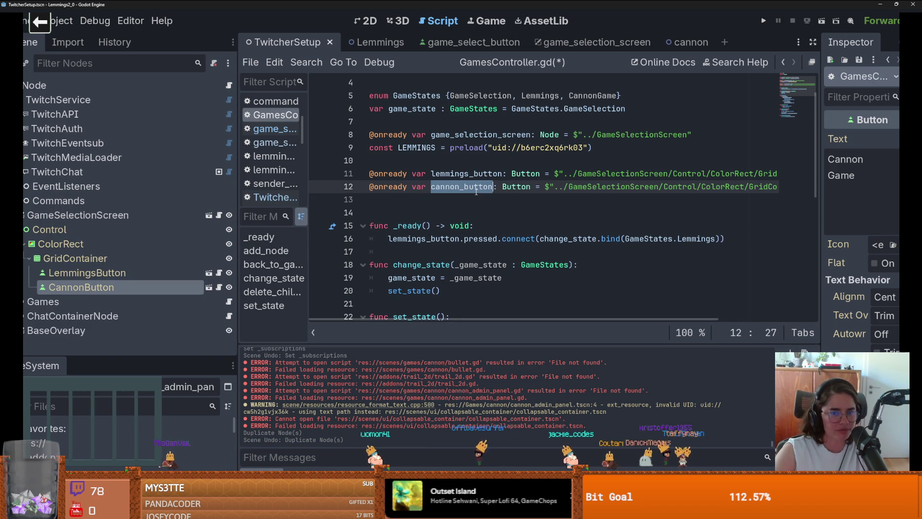
Step: Add line 17 connecting cannon_button.pressed to the copied change_state.bind call
{"action": "left_click", "coordinate": [739, 239]}
{"action": "key", "text": "Return"}
{"action": "type", "text": "cannon_button"}
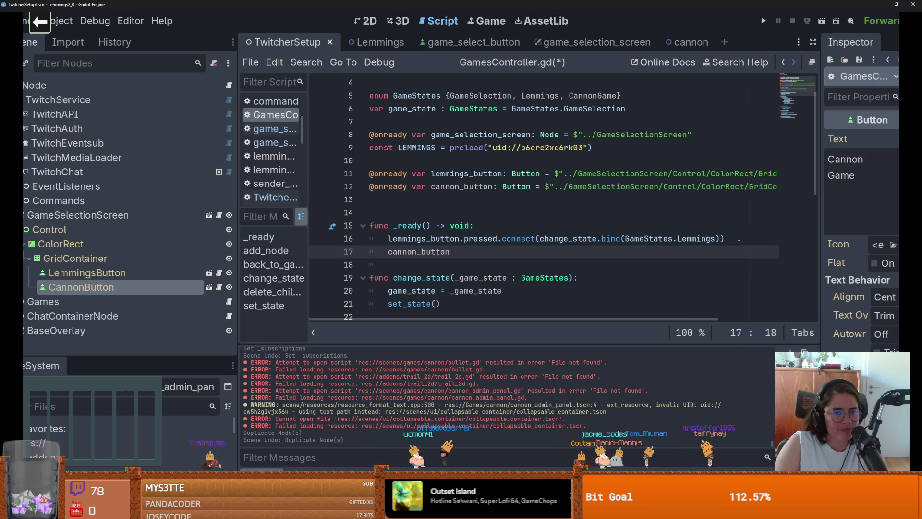
{"action": "type", "text": "pressed.connect"}
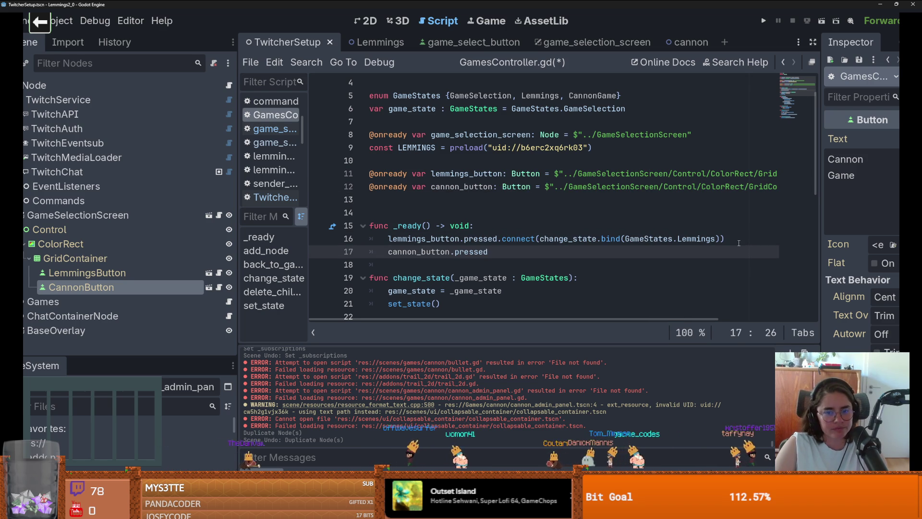
{"action": "type", "text": "(ch"}
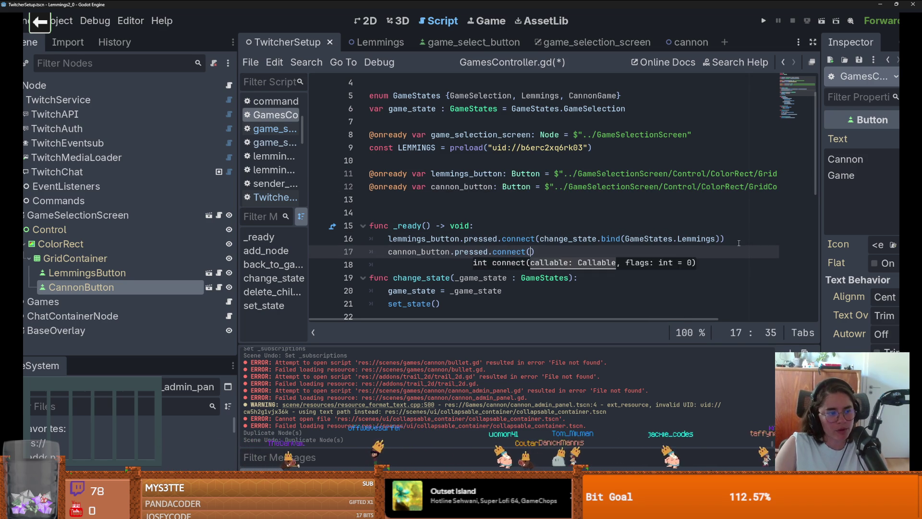
{"action": "type", "text": "ange"}
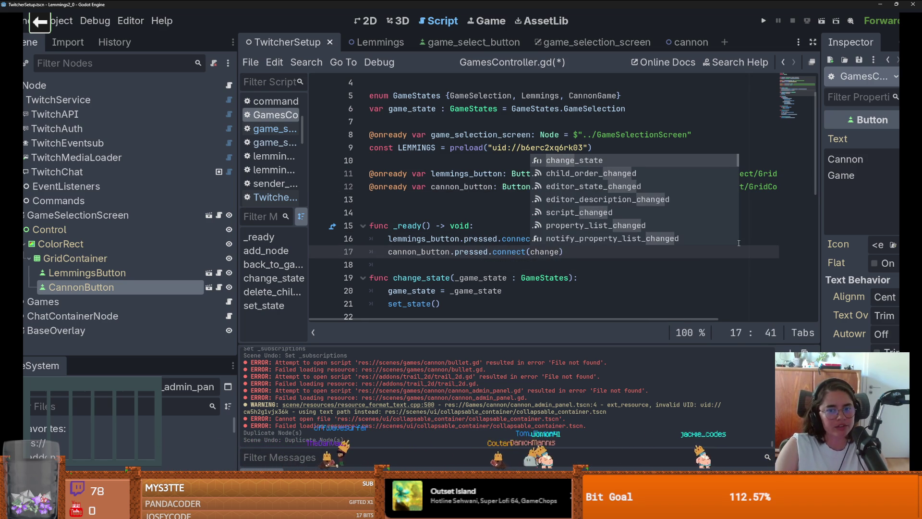
{"action": "key", "text": "Escape"}
{"action": "double_click", "coordinate": [566, 239]}
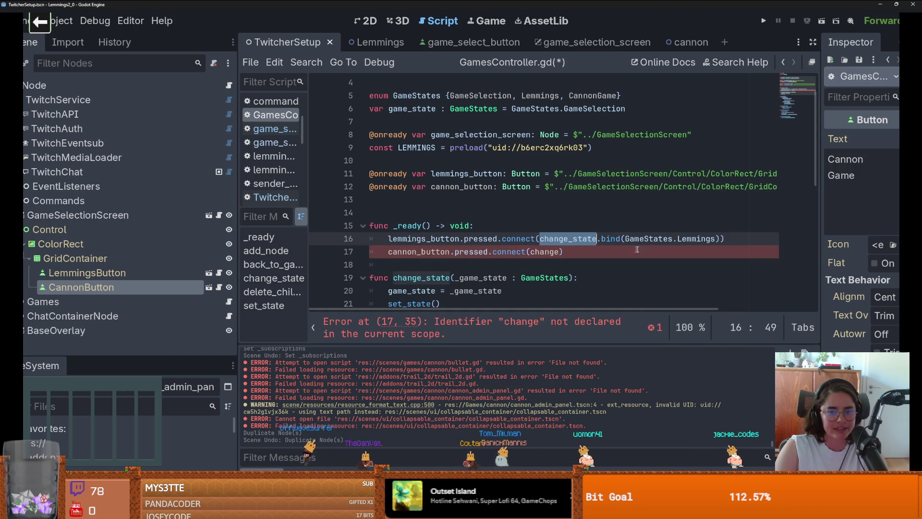
{"action": "left_click", "coordinate": [550, 251]}
{"action": "double_click", "coordinate": [550, 252]}
{"action": "key", "text": "ctrl+v"}
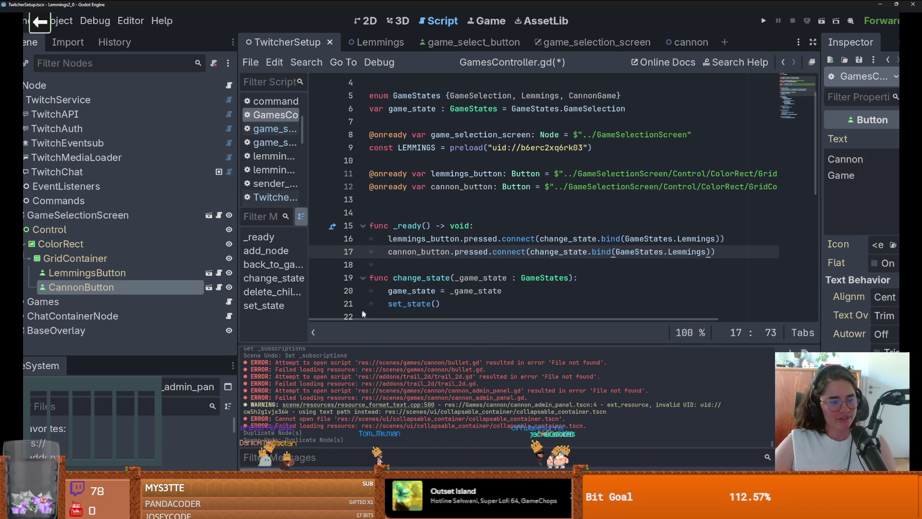
Step: Change the bound state on line 17 from Lemmings to CannonGame and save
{"action": "double_click", "coordinate": [643, 252]}
{"action": "double_click", "coordinate": [673, 251]}
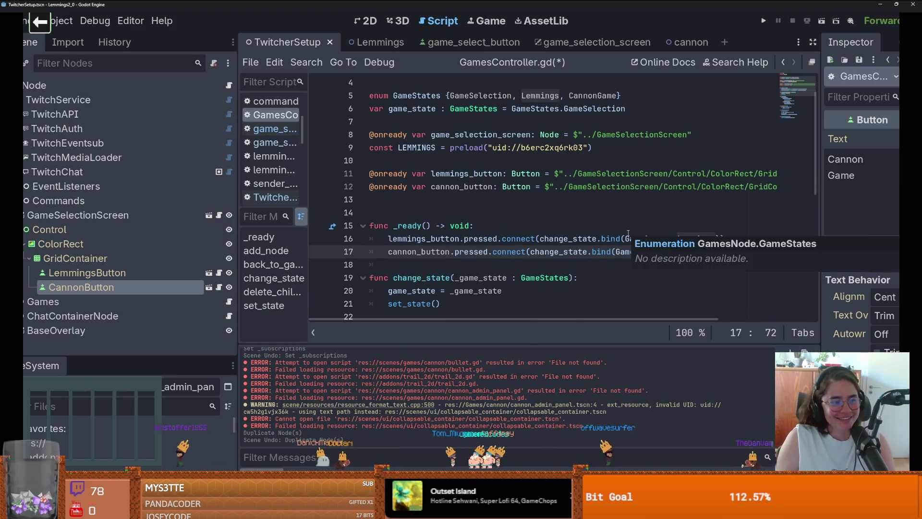
{"action": "type", "text": "CannonGame"}
{"action": "key", "text": "ctrl+s"}
{"action": "scroll", "coordinate": [609, 242], "scroll_direction": "down", "scroll_amount": 4}
{"action": "scroll", "coordinate": [418, 173], "scroll_direction": "up", "scroll_amount": 1}
{"action": "key", "text": "ctrl+s"}
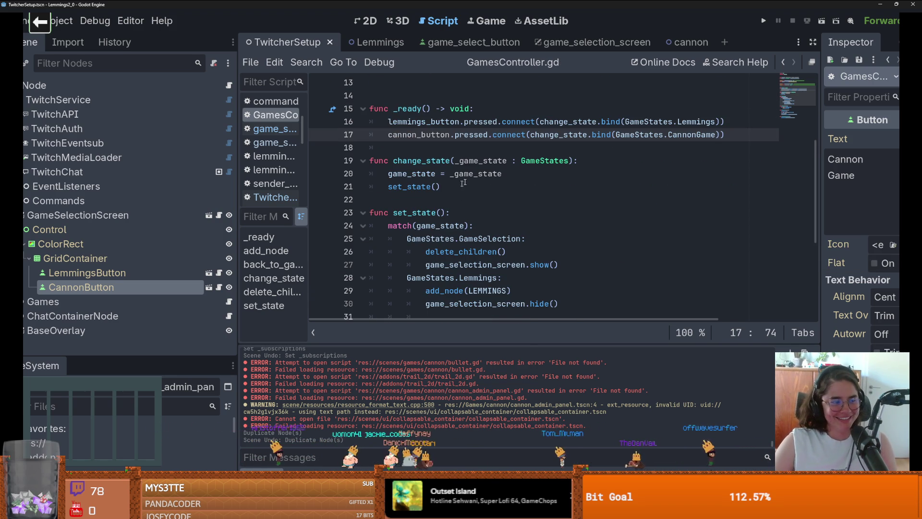
Step: Review set_state, save the scene, and place the caret on blank lines 18 and 22
{"action": "scroll", "coordinate": [480, 180], "scroll_direction": "up", "scroll_amount": 1}
{"action": "scroll", "coordinate": [480, 180], "scroll_direction": "down", "scroll_amount": 1}
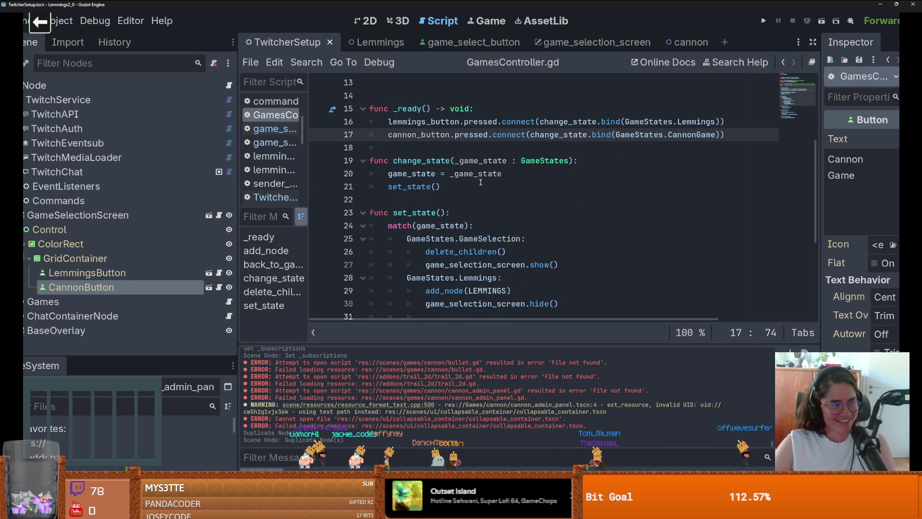
{"action": "scroll", "coordinate": [479, 187], "scroll_direction": "down", "scroll_amount": 1}
{"action": "scroll", "coordinate": [479, 186], "scroll_direction": "up", "scroll_amount": 1}
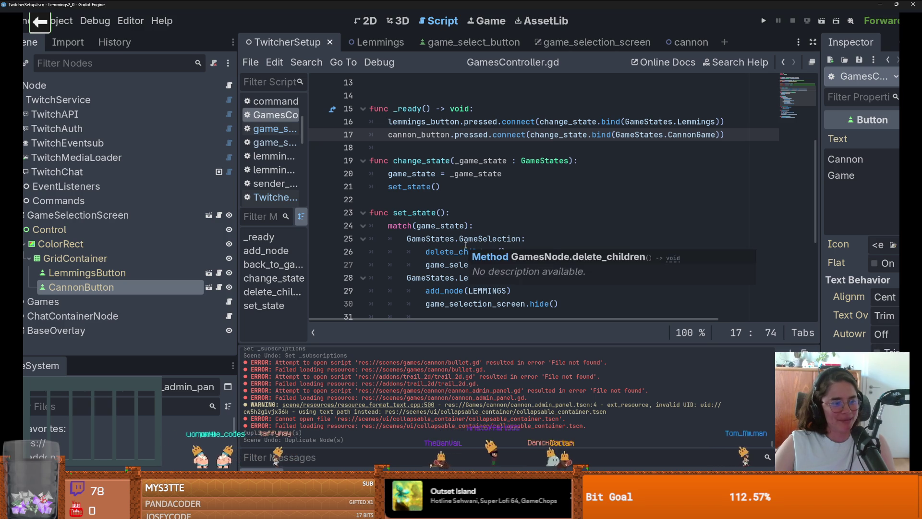
{"action": "scroll", "coordinate": [433, 245], "scroll_direction": "down", "scroll_amount": 1}
{"action": "scroll", "coordinate": [427, 245], "scroll_direction": "up", "scroll_amount": 1}
{"action": "key", "text": "ctrl+s"}
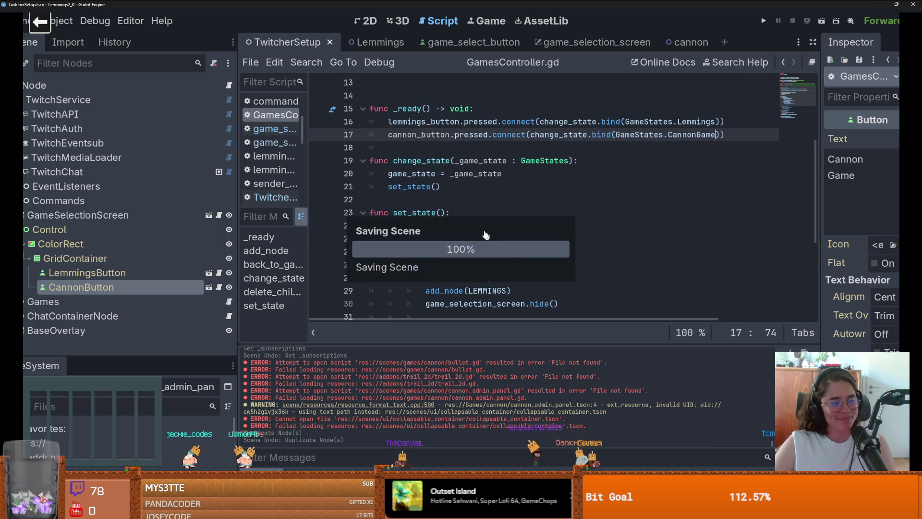
{"action": "scroll", "coordinate": [425, 226], "scroll_direction": "up", "scroll_amount": 2}
{"action": "scroll", "coordinate": [421, 206], "scroll_direction": "down", "scroll_amount": 1}
{"action": "left_click", "coordinate": [430, 190]}
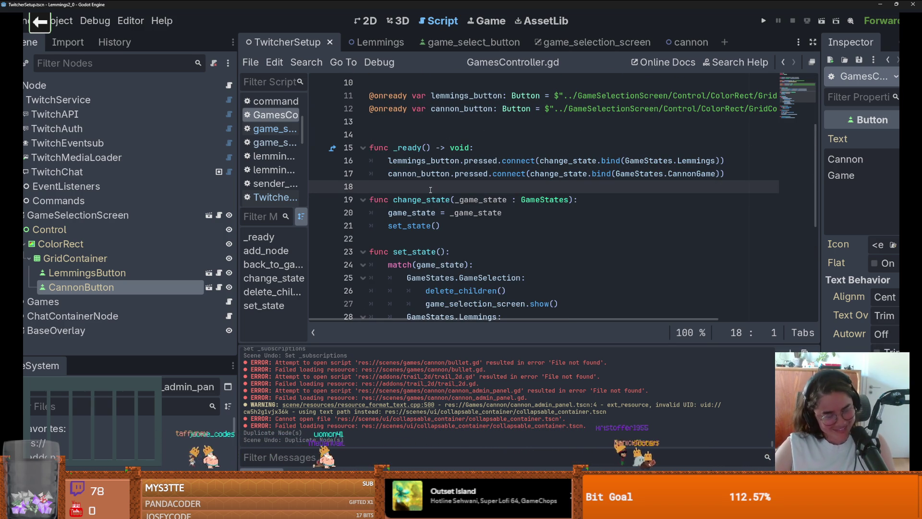
{"action": "scroll", "coordinate": [427, 191], "scroll_direction": "up", "scroll_amount": 1}
{"action": "scroll", "coordinate": [424, 193], "scroll_direction": "down", "scroll_amount": 1}
{"action": "scroll", "coordinate": [421, 195], "scroll_direction": "up", "scroll_amount": 1}
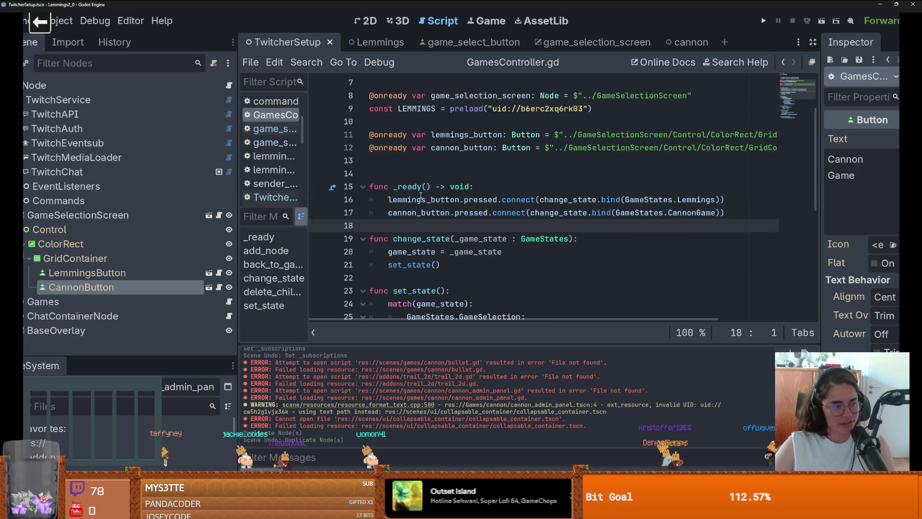
{"action": "scroll", "coordinate": [420, 196], "scroll_direction": "down", "scroll_amount": 1}
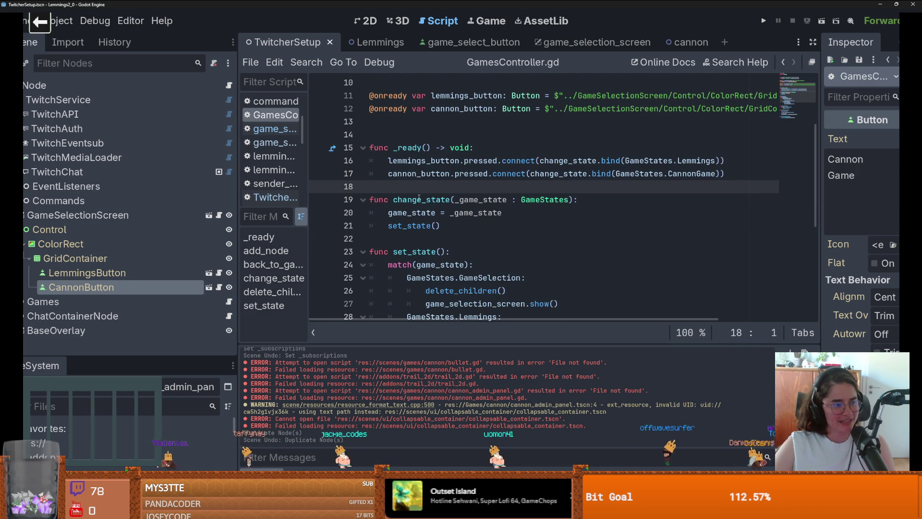
{"action": "scroll", "coordinate": [418, 198], "scroll_direction": "down", "scroll_amount": 3}
{"action": "scroll", "coordinate": [428, 204], "scroll_direction": "up", "scroll_amount": 2}
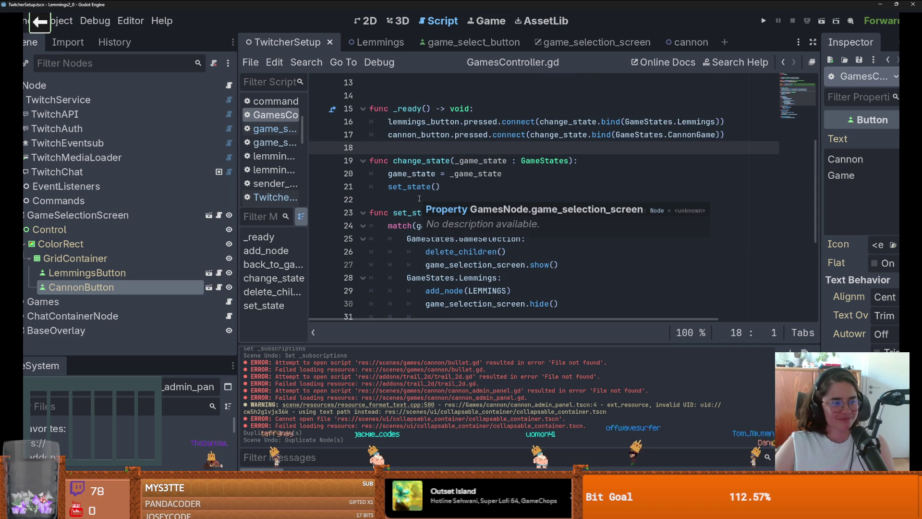
{"action": "left_click", "coordinate": [415, 198]}
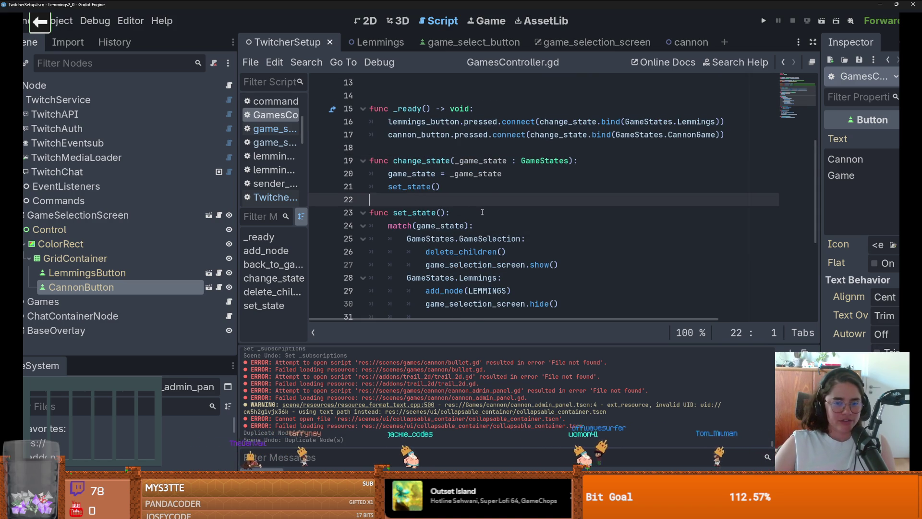
{"action": "scroll", "coordinate": [482, 212], "scroll_direction": "down", "scroll_amount": 2}
Step: Duplicate the GameStates.Lemmings match branch below itself, rename it CannonGame, and save
{"action": "left_click_drag", "start_coordinate": [564, 225], "coordinate": [397, 197]}
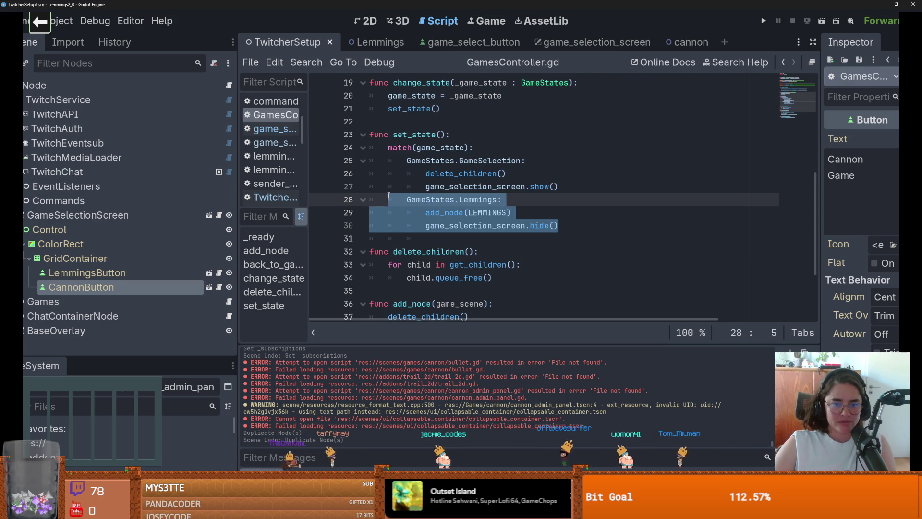
{"action": "key", "text": "ctrl+c"}
{"action": "left_click", "coordinate": [432, 239]}
{"action": "key", "text": "ctrl+v"}
{"action": "left_click", "coordinate": [423, 239]}
{"action": "key", "text": "BackSpace"}
{"action": "type", "text": "CannonGame"}
{"action": "key", "text": "ctrl+s"}
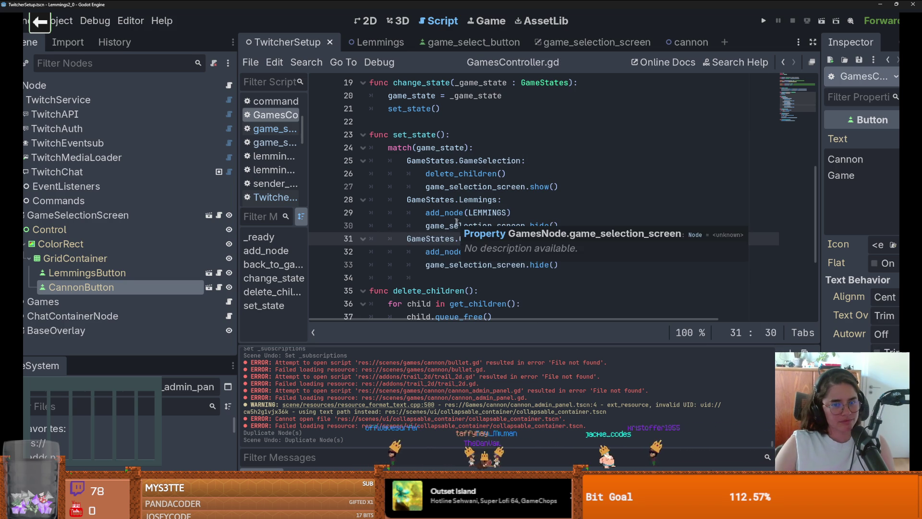
{"action": "left_click", "coordinate": [473, 238]}
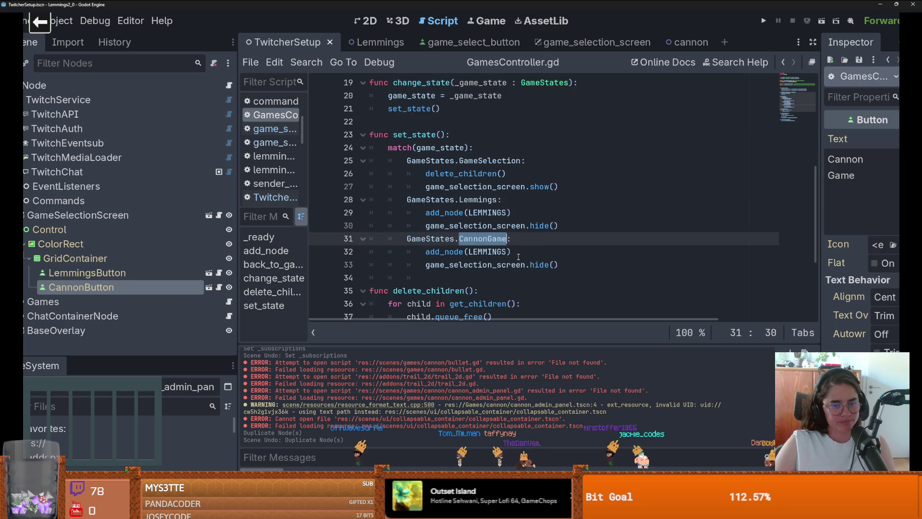
{"action": "scroll", "coordinate": [518, 256], "scroll_direction": "down", "scroll_amount": 1}
{"action": "scroll", "coordinate": [465, 261], "scroll_direction": "up", "scroll_amount": 7}
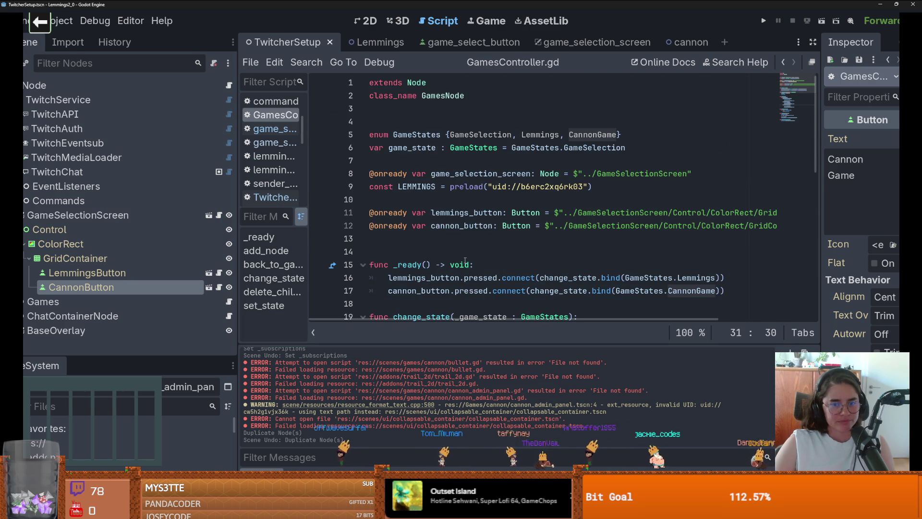
Step: Add a const CANNON preload of cannon.tscn on line 10 from the FileSystem dock
{"action": "left_click", "coordinate": [599, 191]}
{"action": "key", "text": "Return"}
{"action": "left_click_drag", "start_coordinate": [165, 356], "coordinate": [166, 184]}
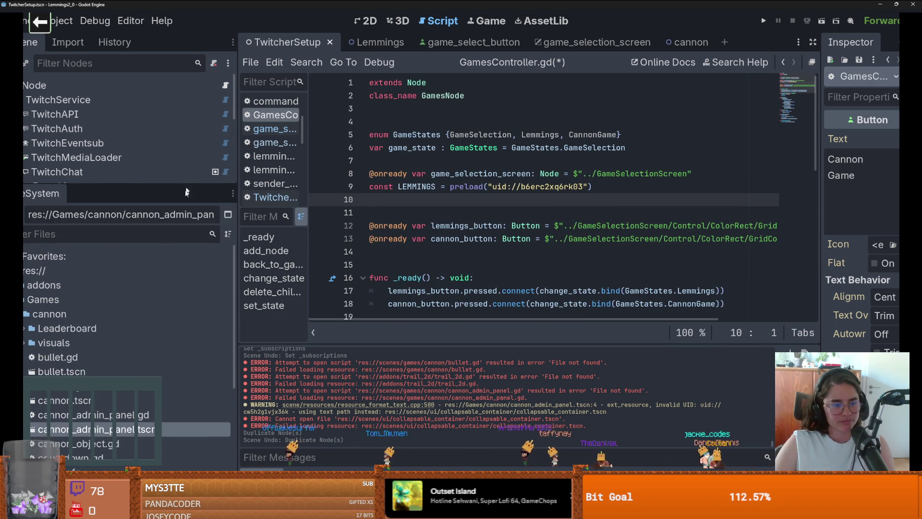
{"action": "mouse_move", "coordinate": [62, 400]}
{"action": "left_mouse_down"}
{"action": "mouse_move", "coordinate": [192, 399]}
{"action": "mouse_move", "coordinate": [413, 228]}
{"action": "mouse_move", "coordinate": [413, 204]}
{"action": "left_mouse_up"}
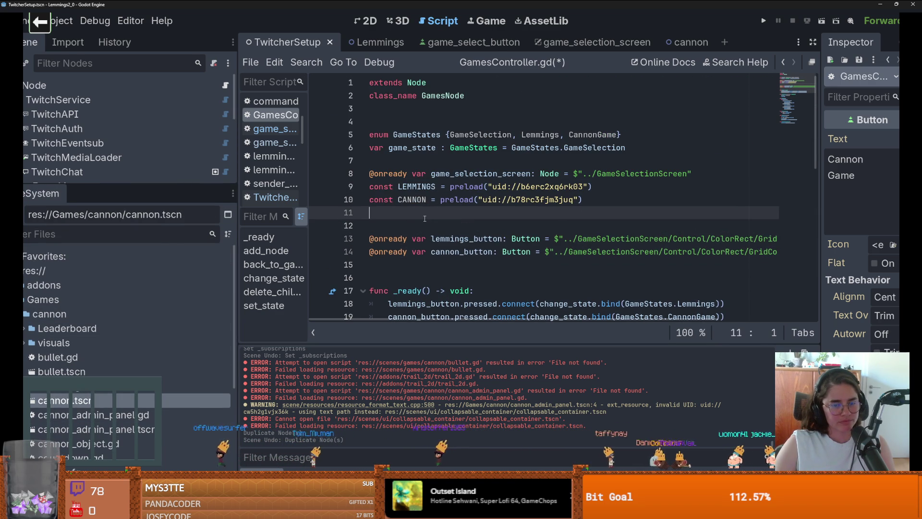
{"action": "key", "text": "BackSpace"}
{"action": "scroll", "coordinate": [465, 233], "scroll_direction": "down", "scroll_amount": 10}
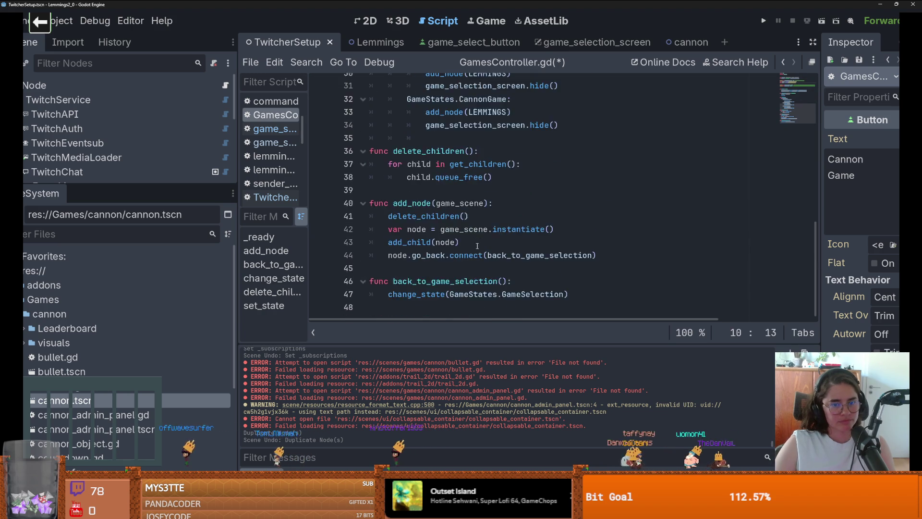
{"action": "scroll", "coordinate": [491, 231], "scroll_direction": "up", "scroll_amount": 3}
Step: Change the CannonGame branch to add_node(CANNON) instead of LEMMINGS and save
{"action": "double_click", "coordinate": [491, 229]}
{"action": "type", "text": "CANNON"}
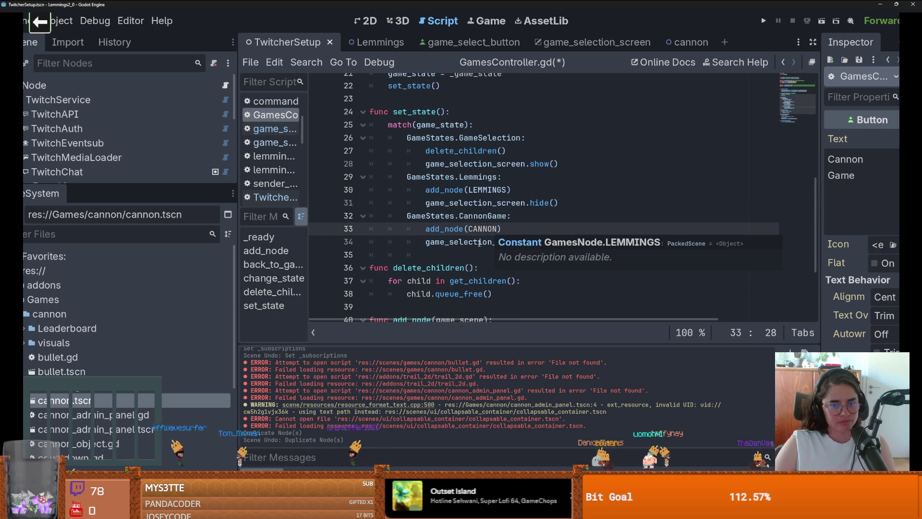
{"action": "scroll", "coordinate": [491, 247], "scroll_direction": "down", "scroll_amount": 3}
{"action": "key", "text": "ctrl+s"}
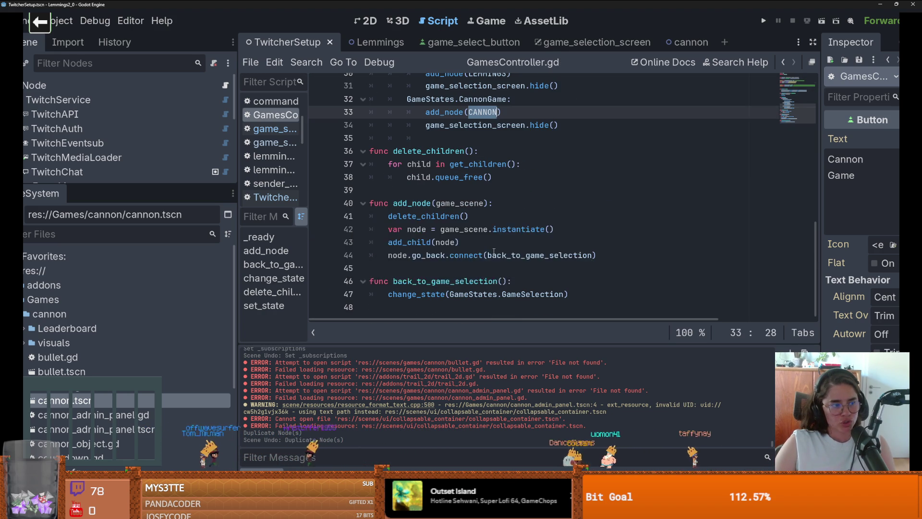
{"action": "scroll", "coordinate": [493, 252], "scroll_direction": "up", "scroll_amount": 5}
{"action": "scroll", "coordinate": [493, 251], "scroll_direction": "down", "scroll_amount": 2}
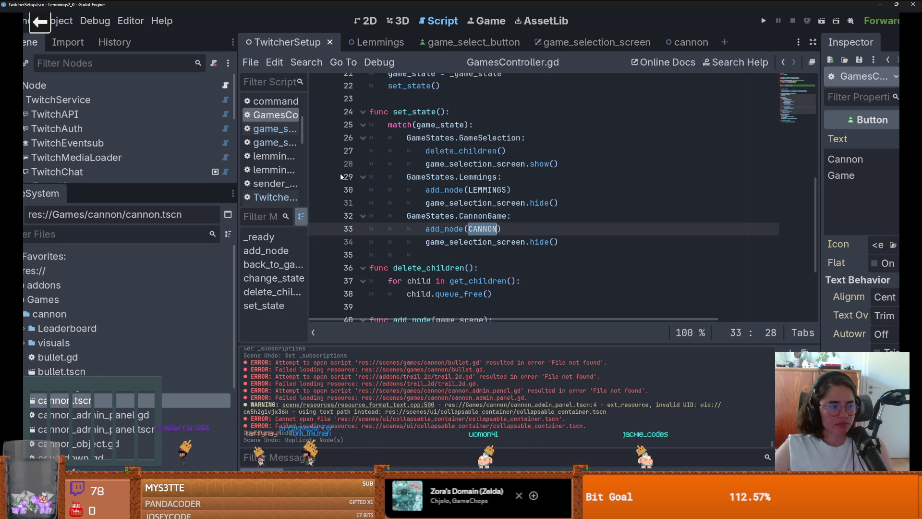
Step: Recheck the add_node(CANNON) call on line 33 of the CannonGame branch
{"action": "left_click", "coordinate": [554, 249]}
{"action": "scroll", "coordinate": [550, 244], "scroll_direction": "down", "scroll_amount": 3}
{"action": "scroll", "coordinate": [546, 246], "scroll_direction": "up", "scroll_amount": 3}
{"action": "double_click", "coordinate": [486, 228]}
{"action": "scroll", "coordinate": [486, 228], "scroll_direction": "down", "scroll_amount": 3}
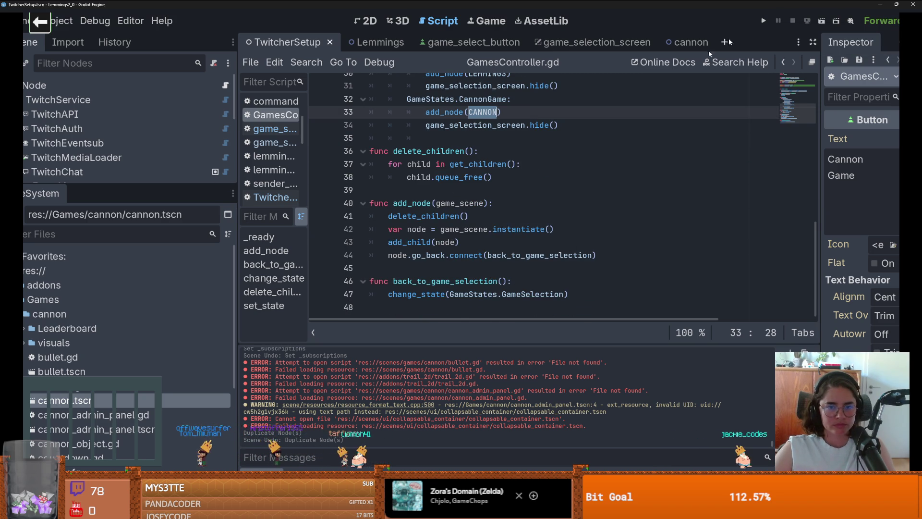
{"action": "scroll", "coordinate": [420, 168], "scroll_direction": "up", "scroll_amount": 5}
Step: Inspect TwitchEventsub's subscriptions in a widened Inspector, then switch to the Lemmings scene
{"action": "left_click_drag", "start_coordinate": [119, 184], "coordinate": [119, 271]}
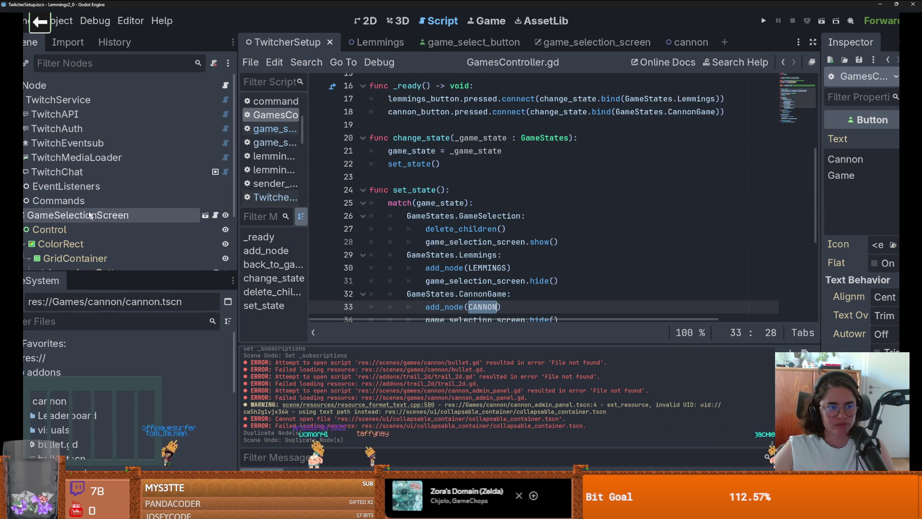
{"action": "scroll", "coordinate": [97, 162], "scroll_direction": "down", "scroll_amount": 1}
{"action": "left_click", "coordinate": [95, 121]}
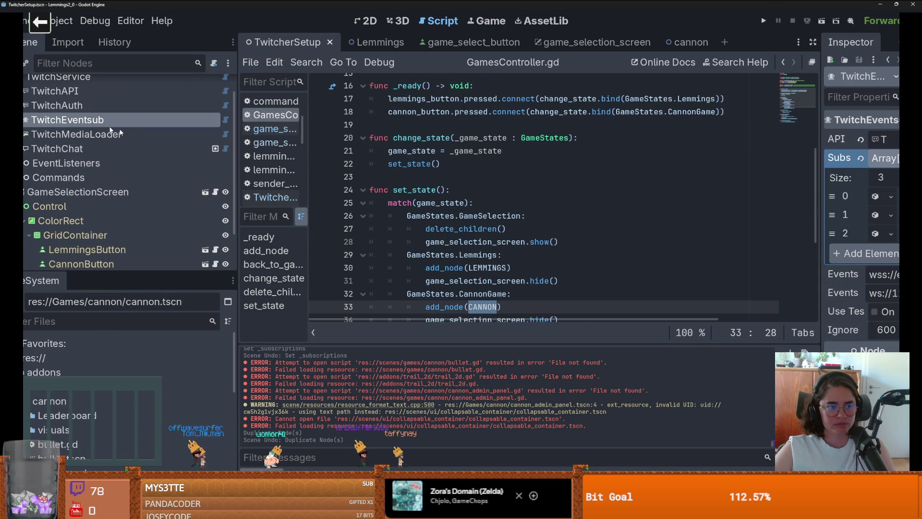
{"action": "left_click_drag", "start_coordinate": [822, 186], "coordinate": [673, 177]}
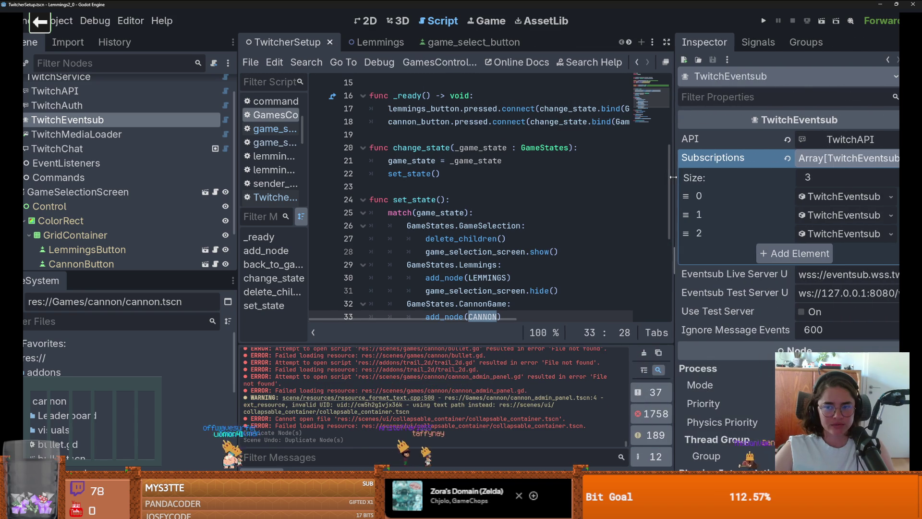
{"action": "left_click", "coordinate": [367, 42]}
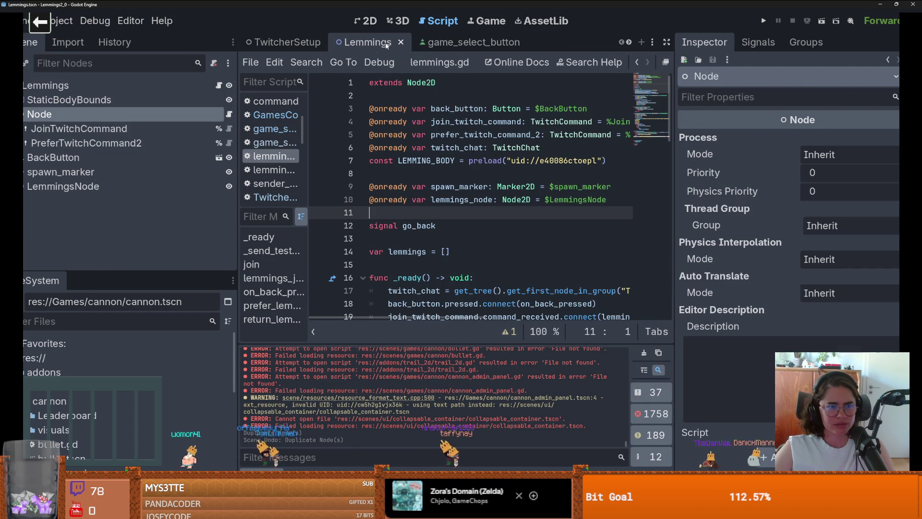
Step: Inspect the JoinTwitchCommand node's settings and flip between the TwitcherSetup and Lemmings scenes
{"action": "left_click", "coordinate": [120, 128]}
{"action": "scroll", "coordinate": [798, 325], "scroll_direction": "down", "scroll_amount": 5}
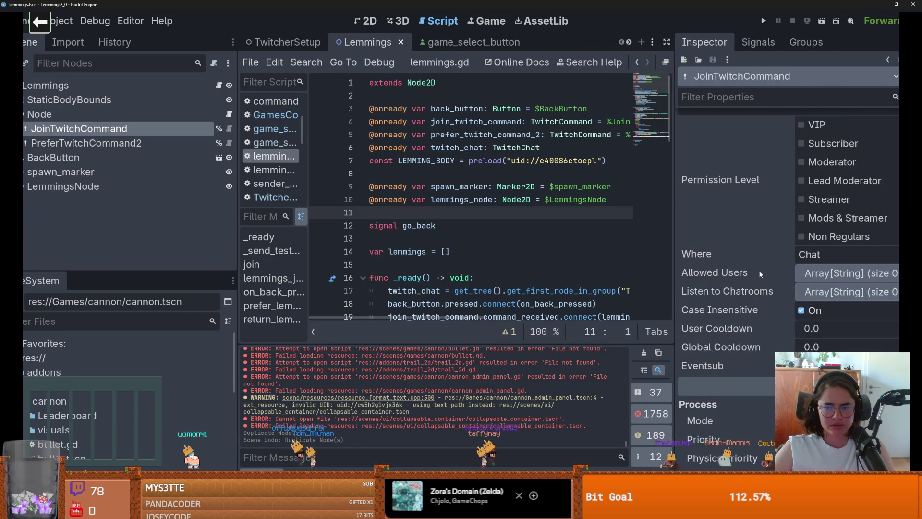
{"action": "left_click", "coordinate": [284, 42]}
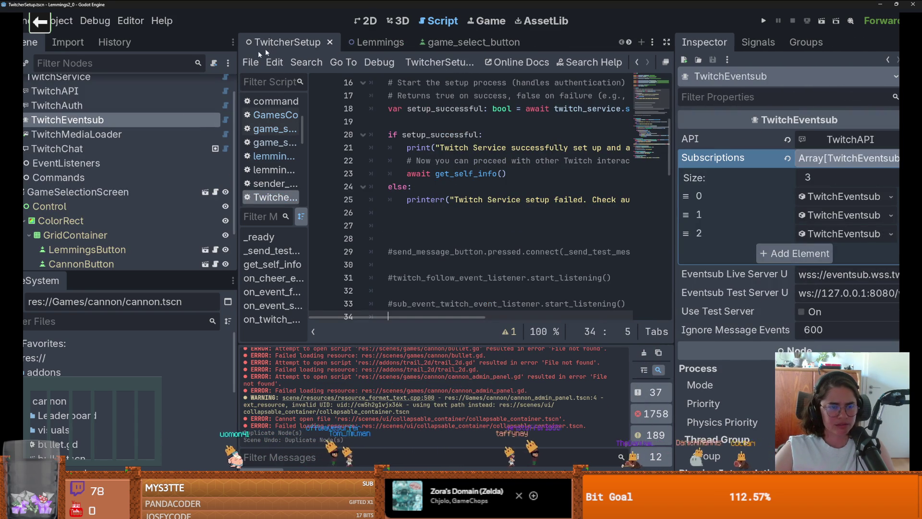
{"action": "left_click", "coordinate": [365, 41]}
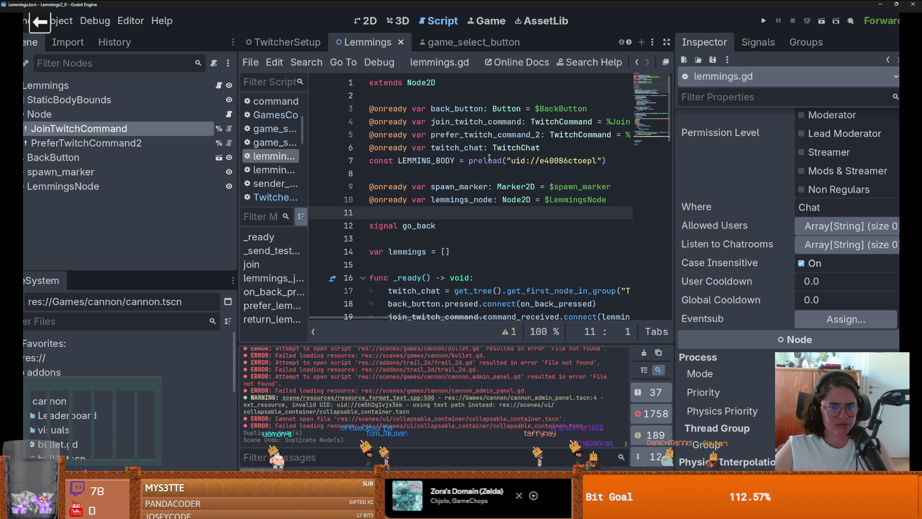
Step: Widen the script editor and read through lemmings.gd
{"action": "scroll", "coordinate": [489, 159], "scroll_direction": "down", "scroll_amount": 1}
{"action": "scroll", "coordinate": [489, 159], "scroll_direction": "down", "scroll_amount": 1}
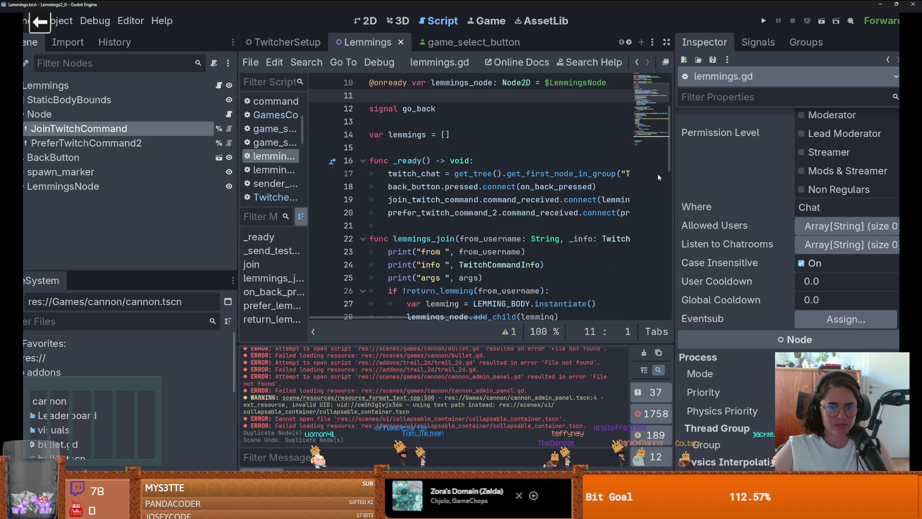
{"action": "left_click_drag", "start_coordinate": [671, 172], "coordinate": [820, 172]}
{"action": "scroll", "coordinate": [811, 192], "scroll_direction": "down", "scroll_amount": 6}
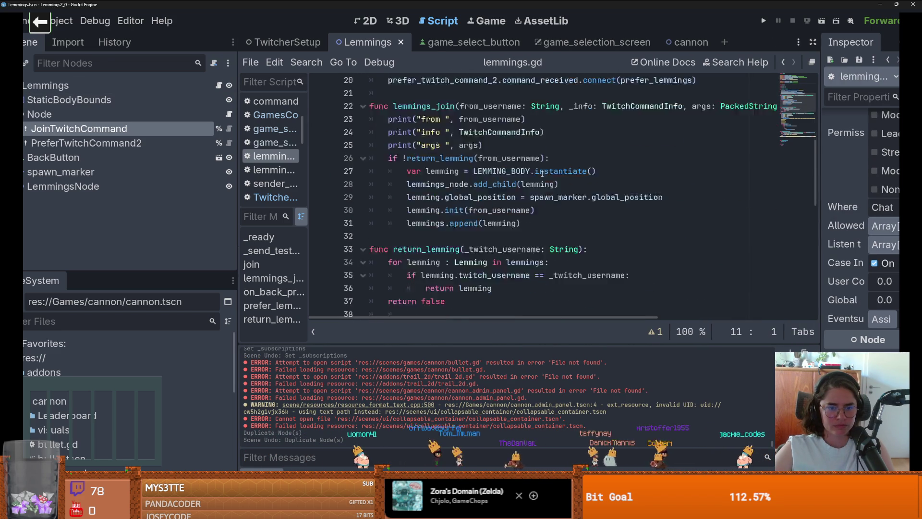
{"action": "scroll", "coordinate": [542, 173], "scroll_direction": "down", "scroll_amount": 5}
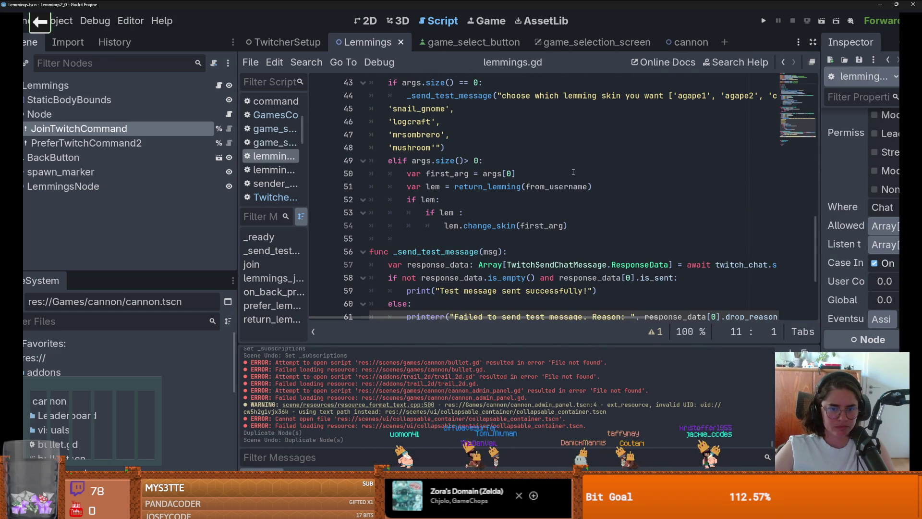
{"action": "scroll", "coordinate": [573, 172], "scroll_direction": "down", "scroll_amount": 3}
{"action": "scroll", "coordinate": [573, 172], "scroll_direction": "up", "scroll_amount": 12}
{"action": "scroll", "coordinate": [573, 172], "scroll_direction": "up", "scroll_amount": 4}
{"action": "scroll", "coordinate": [573, 172], "scroll_direction": "down", "scroll_amount": 3}
{"action": "scroll", "coordinate": [573, 172], "scroll_direction": "down", "scroll_amount": 1}
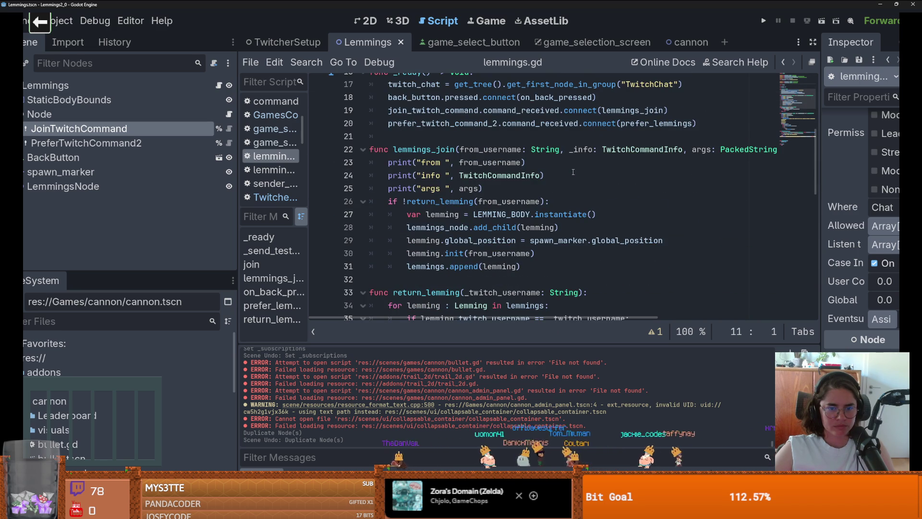
{"action": "scroll", "coordinate": [573, 172], "scroll_direction": "up", "scroll_amount": 2}
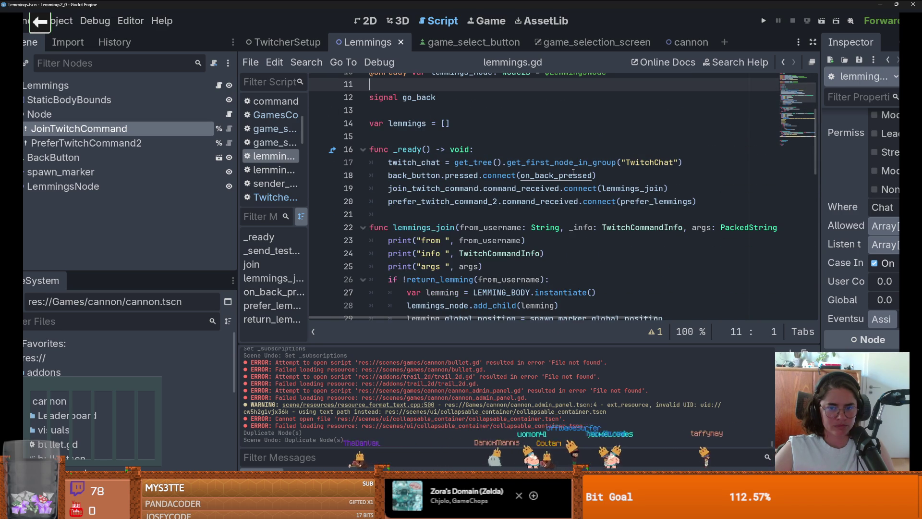
{"action": "scroll", "coordinate": [573, 172], "scroll_direction": "down", "scroll_amount": 1}
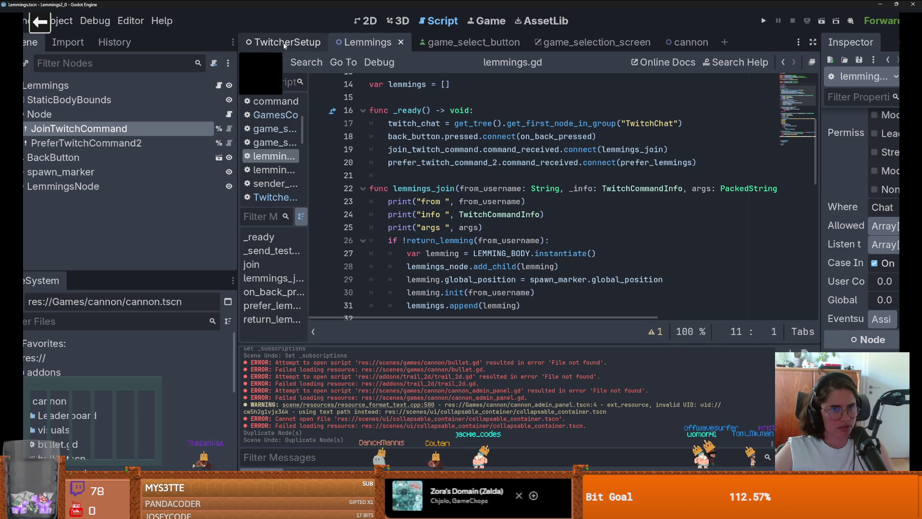
Step: Compare the TwitcherSetup and Lemmings scenes, ending on TwitcherSetup.gd
{"action": "left_click", "coordinate": [283, 46]}
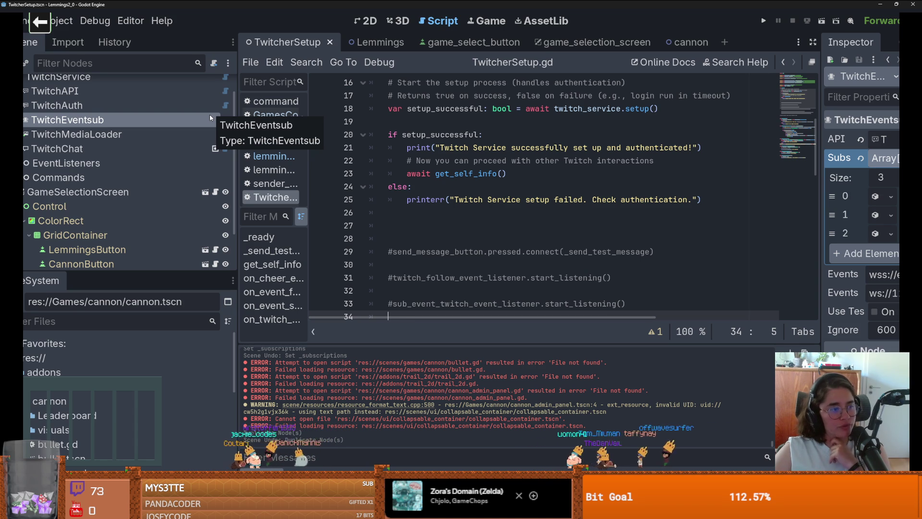
{"action": "left_click", "coordinate": [387, 44]}
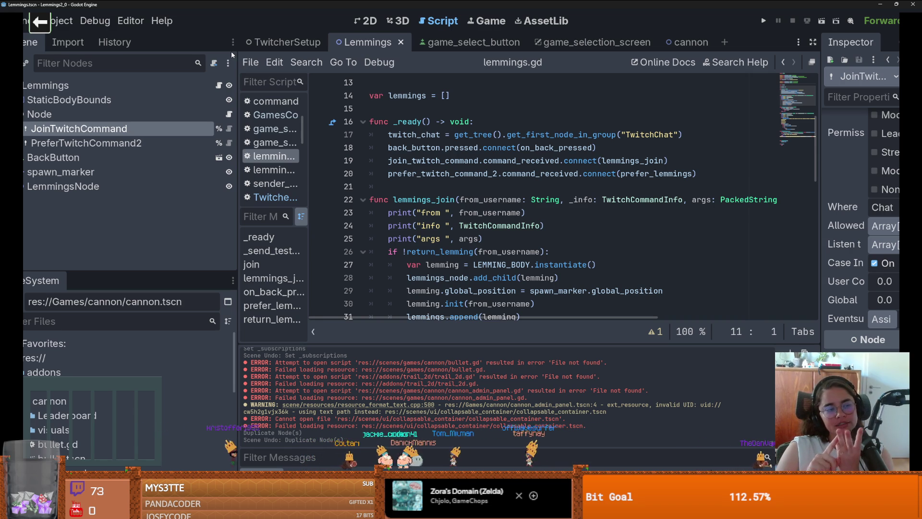
{"action": "scroll", "coordinate": [401, 136], "scroll_direction": "up", "scroll_amount": 1}
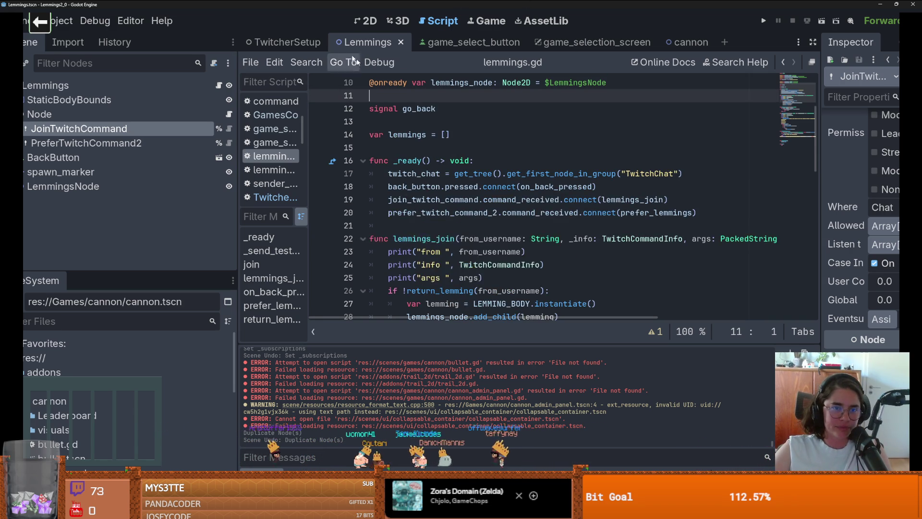
{"action": "left_click", "coordinate": [284, 41]}
{"action": "left_click", "coordinate": [367, 41]}
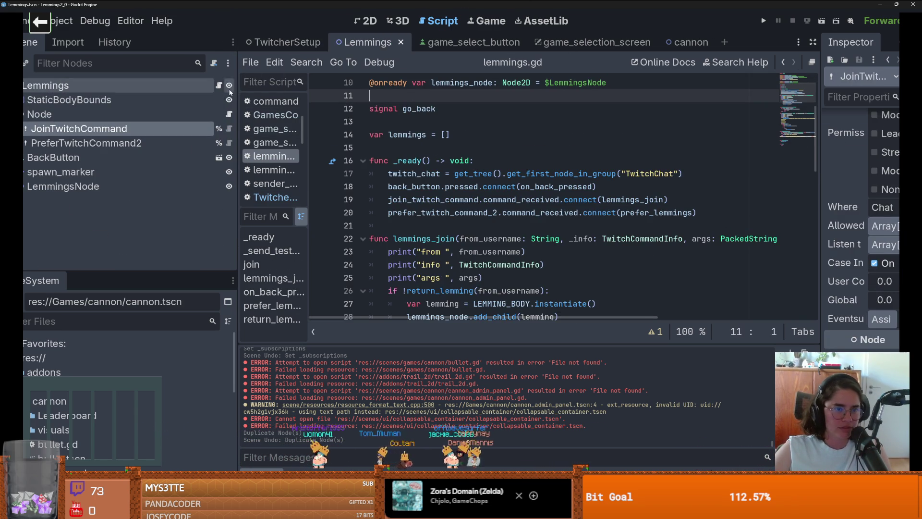
{"action": "left_click", "coordinate": [283, 42]}
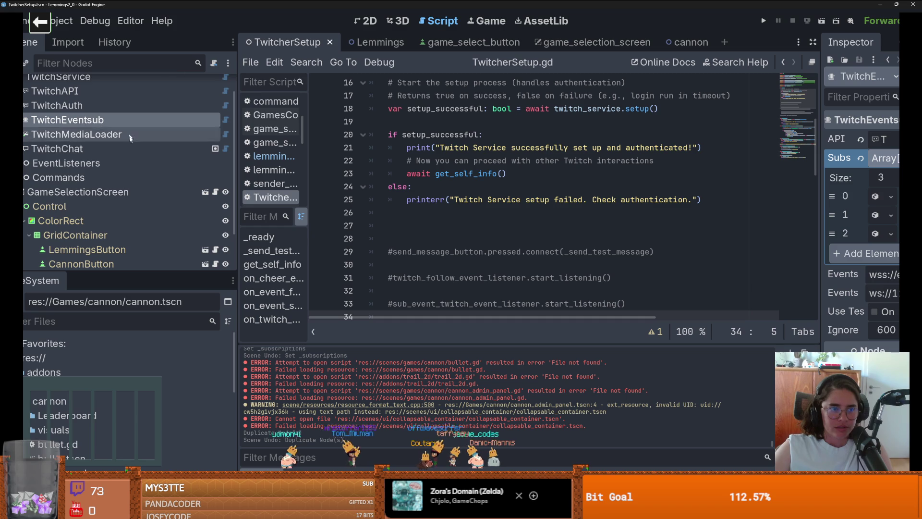
Step: Open game_selection_screen.gd and then GamesController.gd from the scene tree
{"action": "left_click", "coordinate": [216, 191]}
{"action": "scroll", "coordinate": [217, 211], "scroll_direction": "down", "scroll_amount": 2}
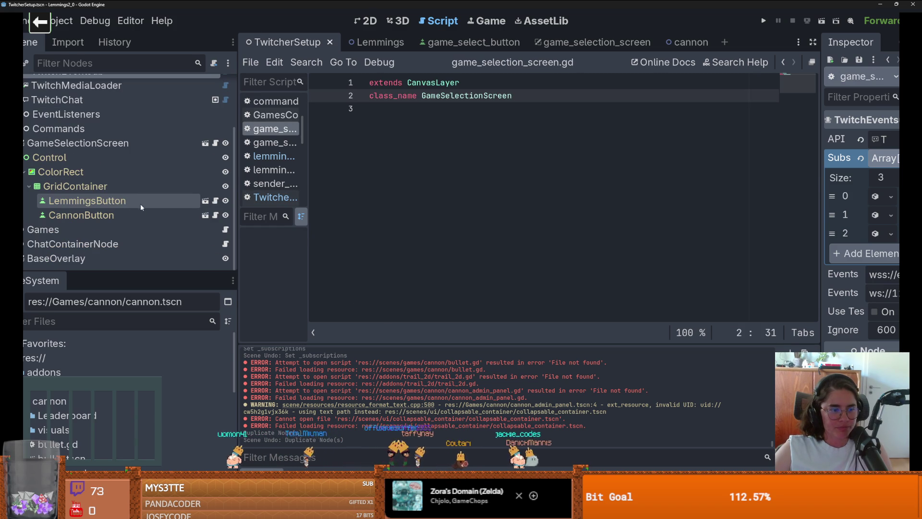
{"action": "left_click", "coordinate": [225, 229]}
{"action": "scroll", "coordinate": [442, 236], "scroll_direction": "down", "scroll_amount": 4}
{"action": "scroll", "coordinate": [453, 228], "scroll_direction": "up", "scroll_amount": 2}
Step: Review the game states in set_state's match, then open the cannon scene with cannon.gd
{"action": "double_click", "coordinate": [481, 176]}
{"action": "scroll", "coordinate": [504, 202], "scroll_direction": "up", "scroll_amount": 3}
{"action": "scroll", "coordinate": [512, 233], "scroll_direction": "down", "scroll_amount": 2}
{"action": "scroll", "coordinate": [504, 250], "scroll_direction": "down", "scroll_amount": 4}
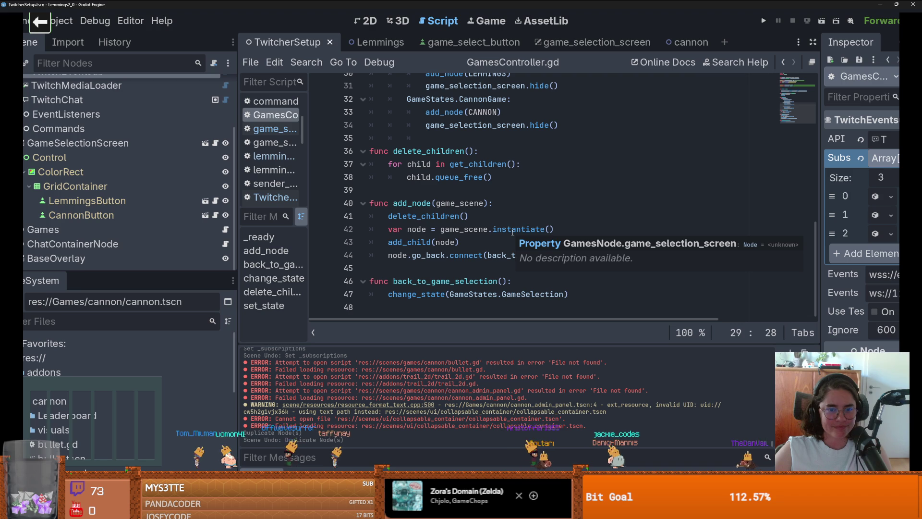
{"action": "scroll", "coordinate": [502, 259], "scroll_direction": "up", "scroll_amount": 2}
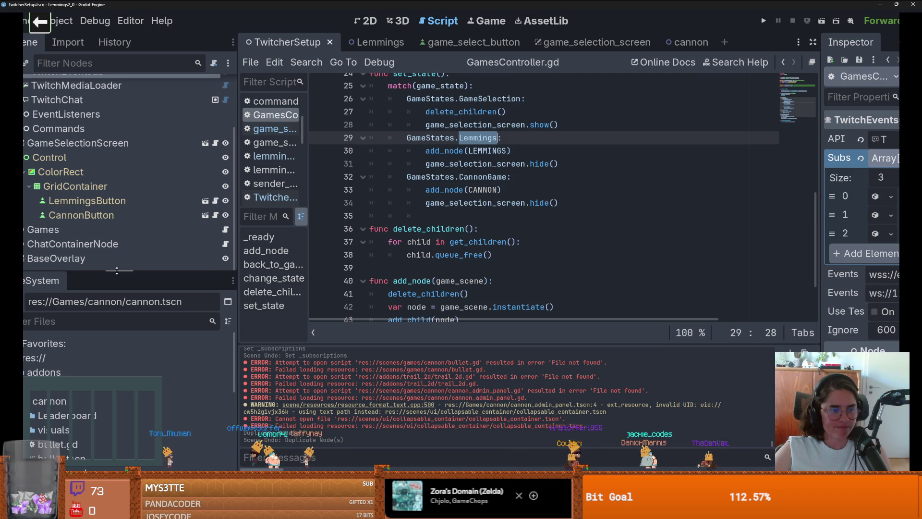
{"action": "scroll", "coordinate": [144, 216], "scroll_direction": "up", "scroll_amount": 1}
{"action": "left_click_drag", "start_coordinate": [464, 37], "coordinate": [391, 44]}
{"action": "left_click", "coordinate": [687, 42]}
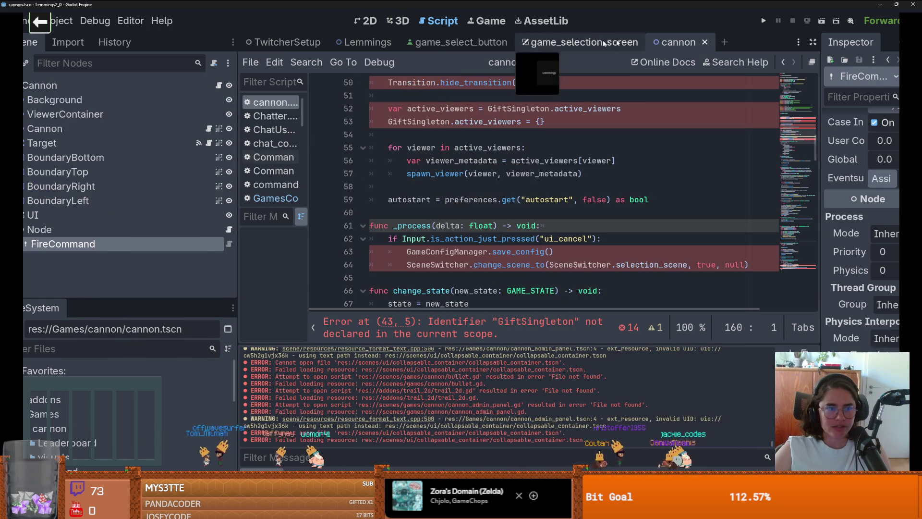
Step: Inspect line 43's add_game_command registering the 'fire' command to the on_viewer_fire handler
{"action": "scroll", "coordinate": [516, 175], "scroll_direction": "up", "scroll_amount": 1}
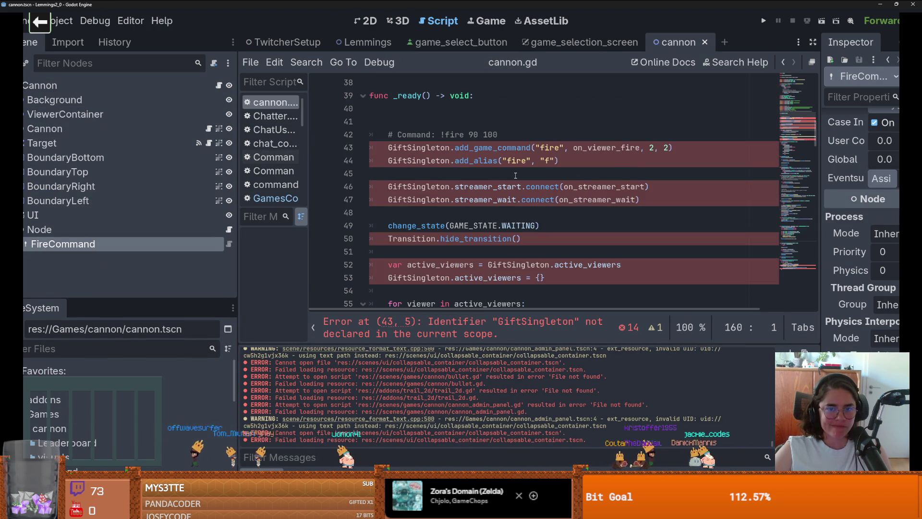
{"action": "double_click", "coordinate": [494, 148]}
{"action": "double_click", "coordinate": [552, 148]}
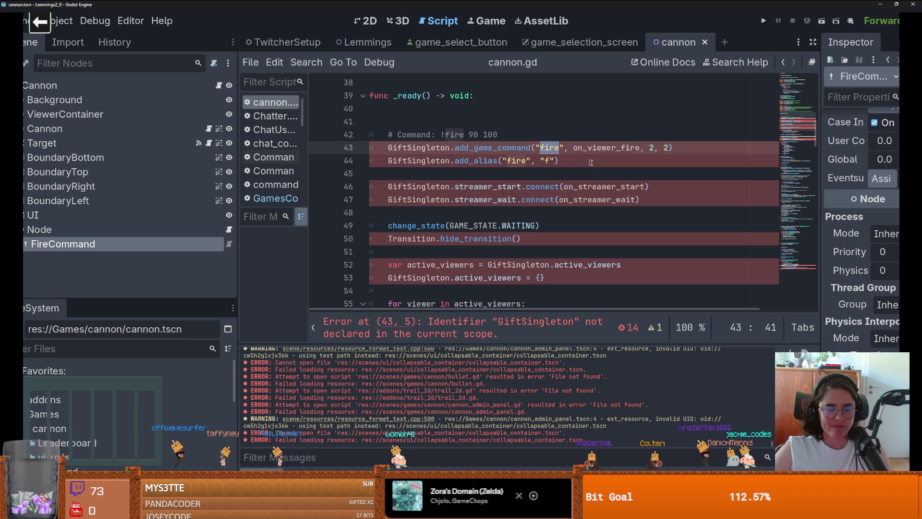
{"action": "double_click", "coordinate": [606, 147]}
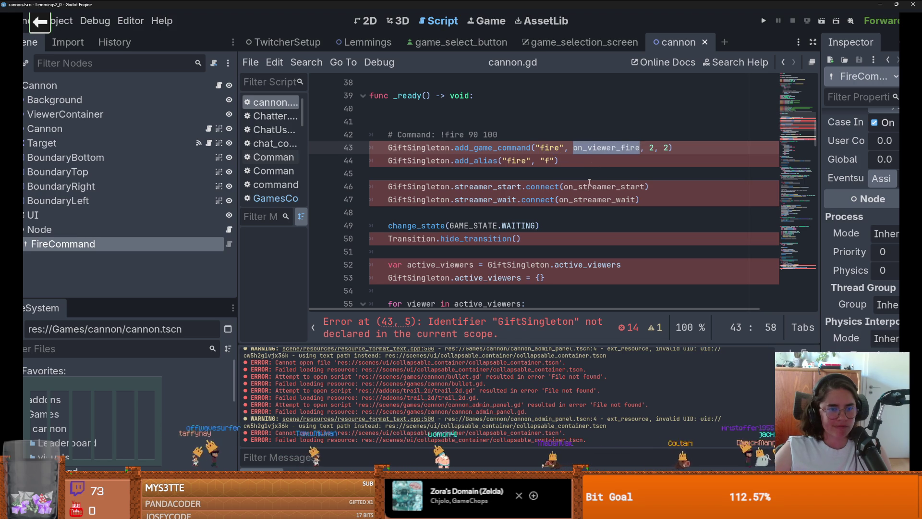
{"action": "scroll", "coordinate": [588, 197], "scroll_direction": "down", "scroll_amount": 2}
{"action": "scroll", "coordinate": [588, 187], "scroll_direction": "up", "scroll_amount": 2}
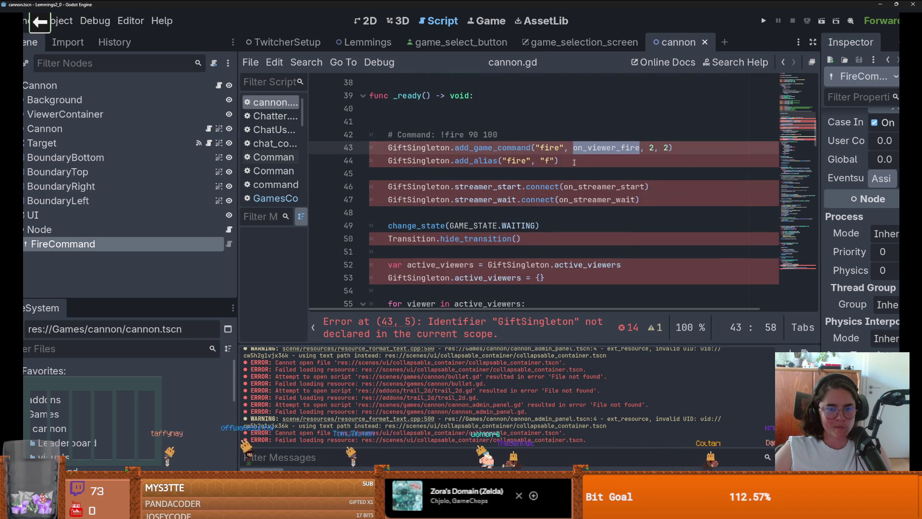
{"action": "scroll", "coordinate": [571, 168], "scroll_direction": "up", "scroll_amount": 1}
{"action": "scroll", "coordinate": [557, 181], "scroll_direction": "down", "scroll_amount": 1}
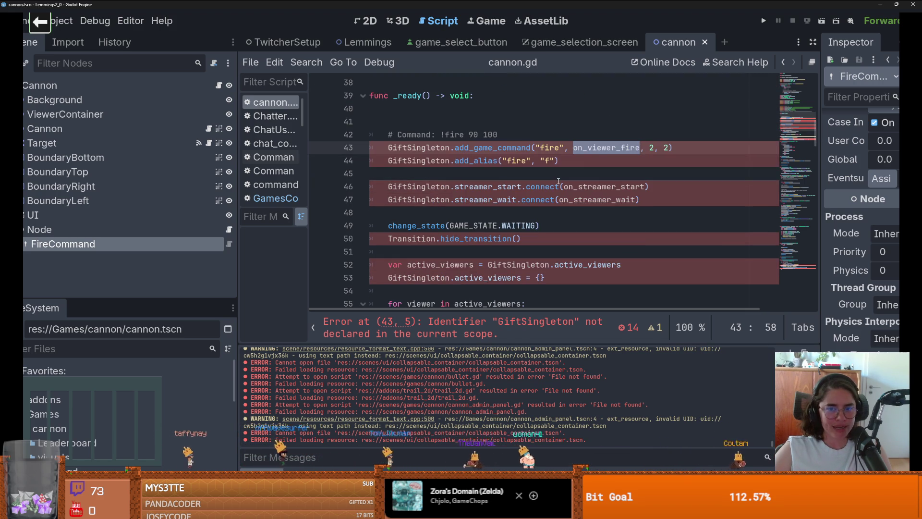
Step: Jump to on_viewer_fire's definition and highlight every use of cmd_info and tags
{"action": "left_click", "coordinate": [594, 148], "text": "ctrl"}
{"action": "scroll", "coordinate": [507, 194], "scroll_direction": "down", "scroll_amount": 1}
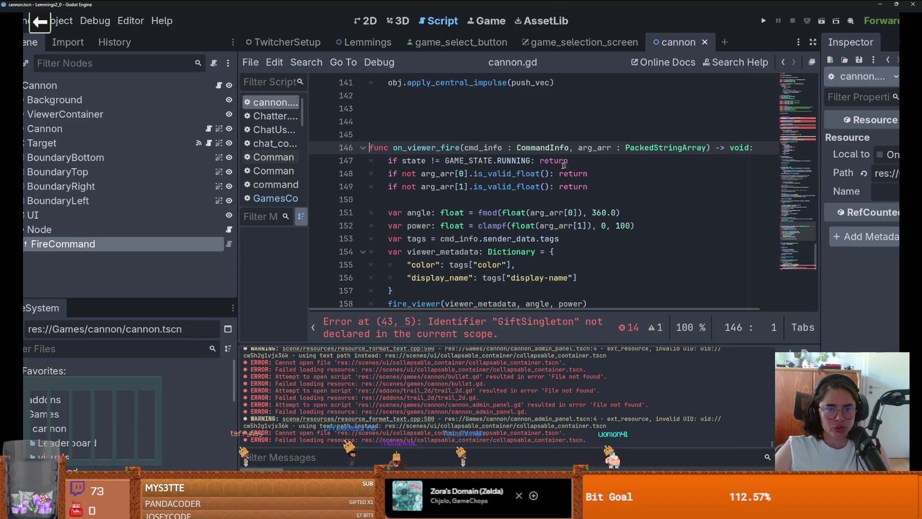
{"action": "scroll", "coordinate": [484, 103], "scroll_direction": "down", "scroll_amount": 1}
{"action": "double_click", "coordinate": [484, 105]}
{"action": "scroll", "coordinate": [525, 174], "scroll_direction": "down", "scroll_amount": 1}
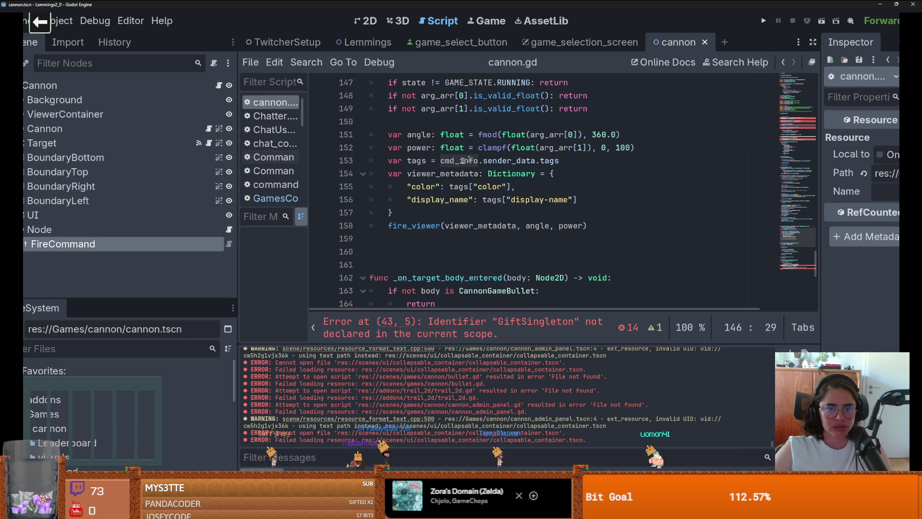
{"action": "double_click", "coordinate": [416, 161]}
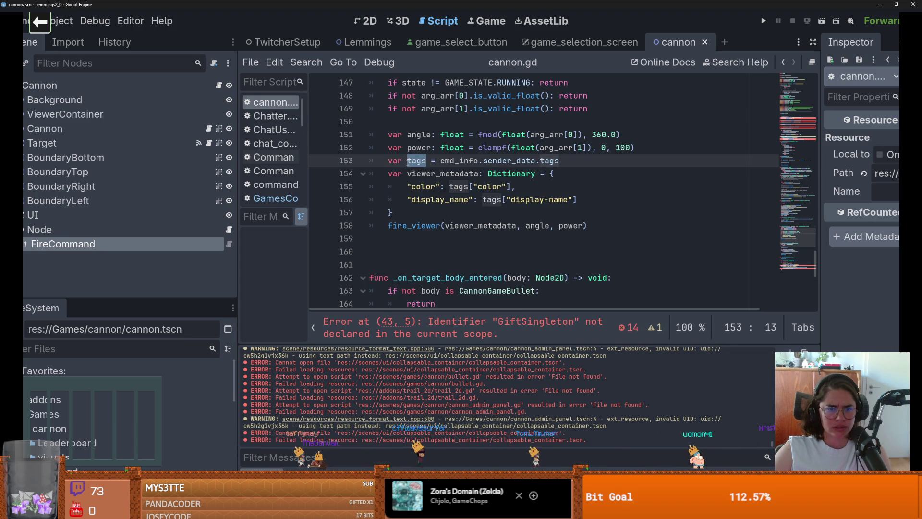
{"action": "scroll", "coordinate": [509, 206], "scroll_direction": "down", "scroll_amount": 3}
{"action": "scroll", "coordinate": [510, 207], "scroll_direction": "up", "scroll_amount": 2}
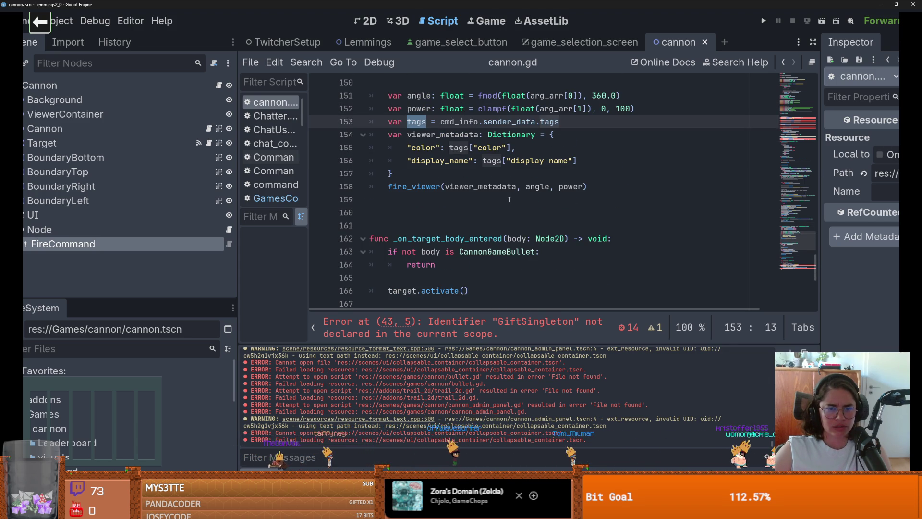
{"action": "scroll", "coordinate": [508, 199], "scroll_direction": "up", "scroll_amount": 1}
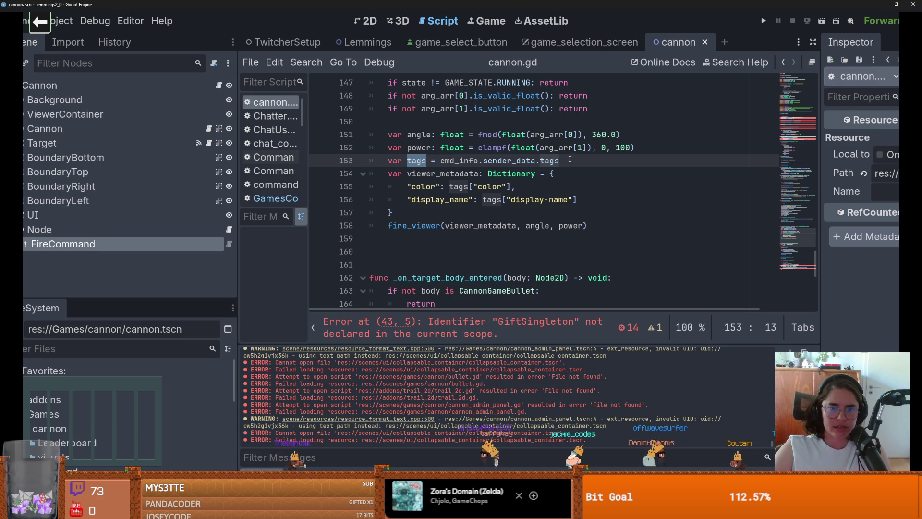
Step: Delete the tags assignment line from on_viewer_fire in cannon.gd
{"action": "left_click_drag", "start_coordinate": [569, 158], "coordinate": [305, 158]}
{"action": "key", "text": "BackSpace"}
{"action": "scroll", "coordinate": [460, 177], "scroll_direction": "up", "scroll_amount": 2}
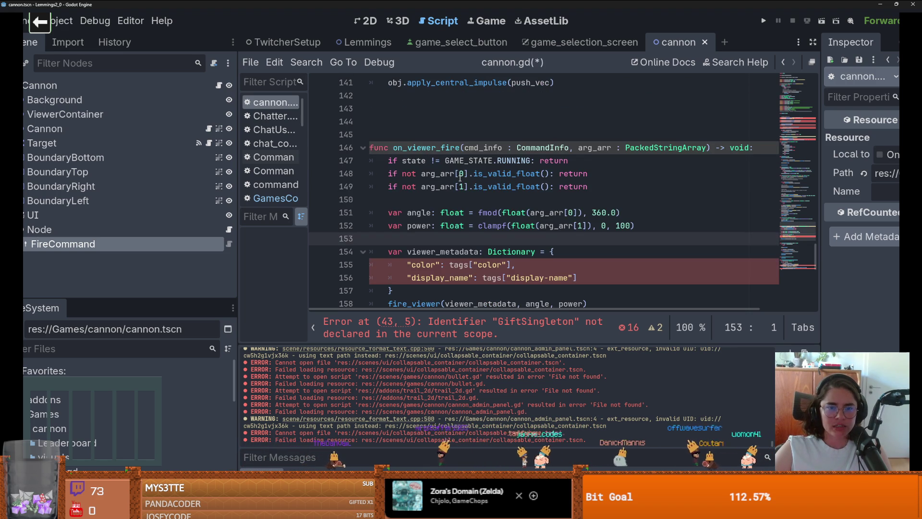
{"action": "scroll", "coordinate": [460, 177], "scroll_direction": "down", "scroll_amount": 1}
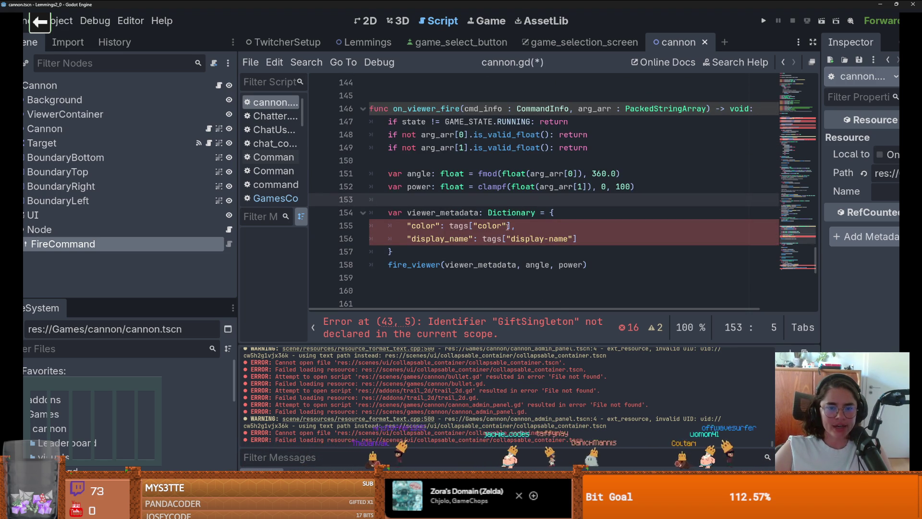
{"action": "scroll", "coordinate": [507, 226], "scroll_direction": "down", "scroll_amount": 4}
{"action": "scroll", "coordinate": [494, 228], "scroll_direction": "up", "scroll_amount": 2}
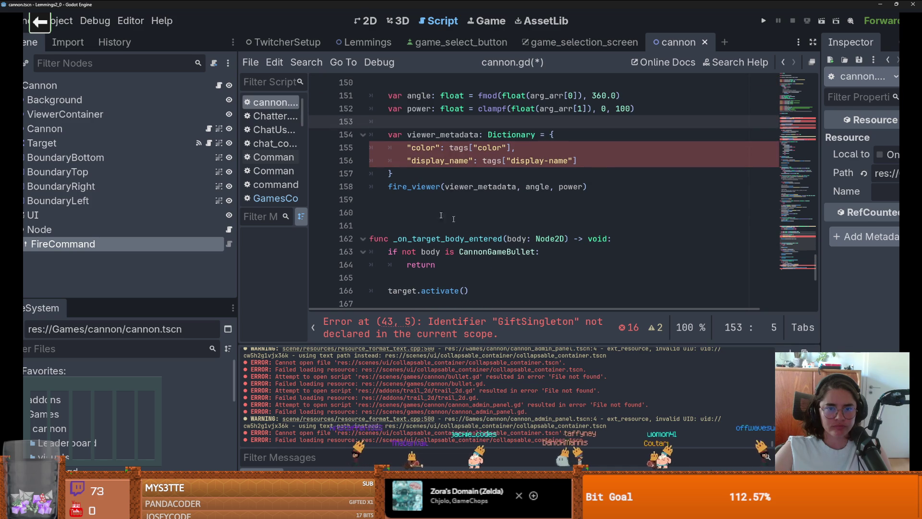
Step: Jump to the fire_viewer definition and highlight every use of viewer_metadata
{"action": "left_click", "coordinate": [422, 192], "text": "ctrl"}
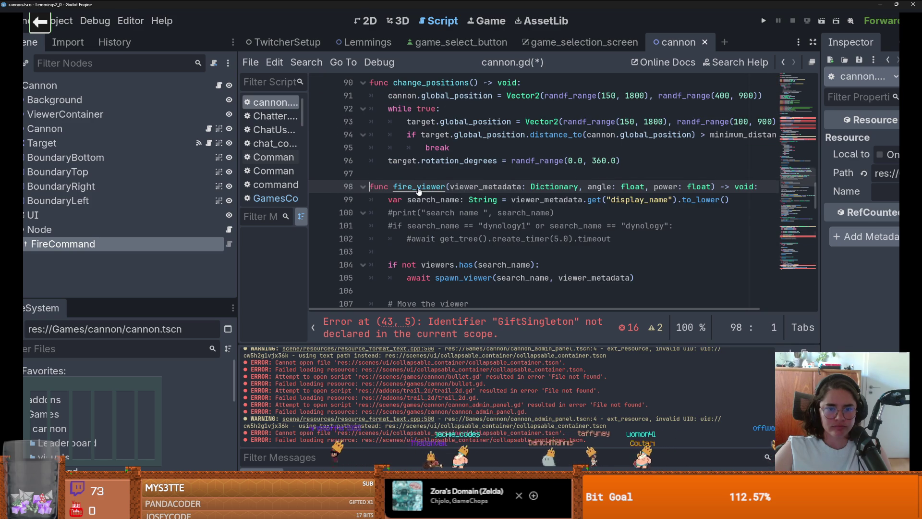
{"action": "double_click", "coordinate": [496, 190]}
{"action": "scroll", "coordinate": [556, 209], "scroll_direction": "down", "scroll_amount": 1}
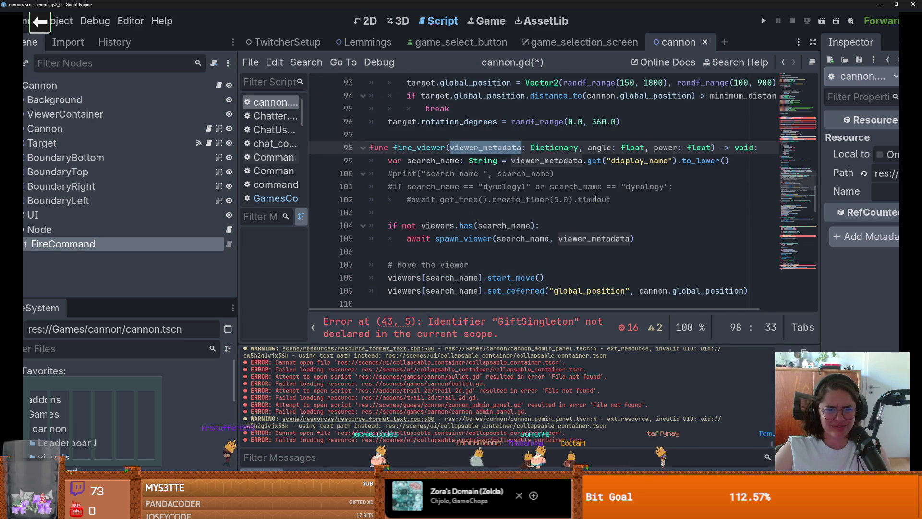
{"action": "scroll", "coordinate": [596, 199], "scroll_direction": "down", "scroll_amount": 1}
{"action": "scroll", "coordinate": [595, 199], "scroll_direction": "up", "scroll_amount": 2}
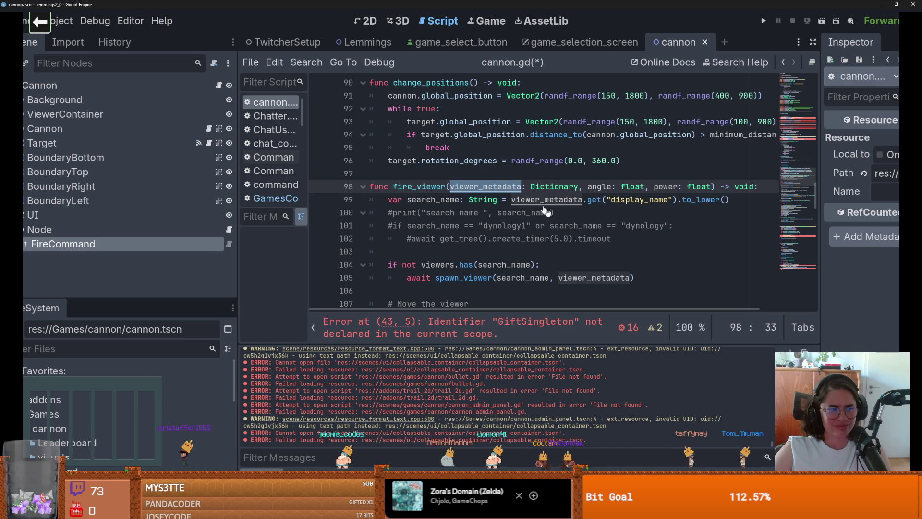
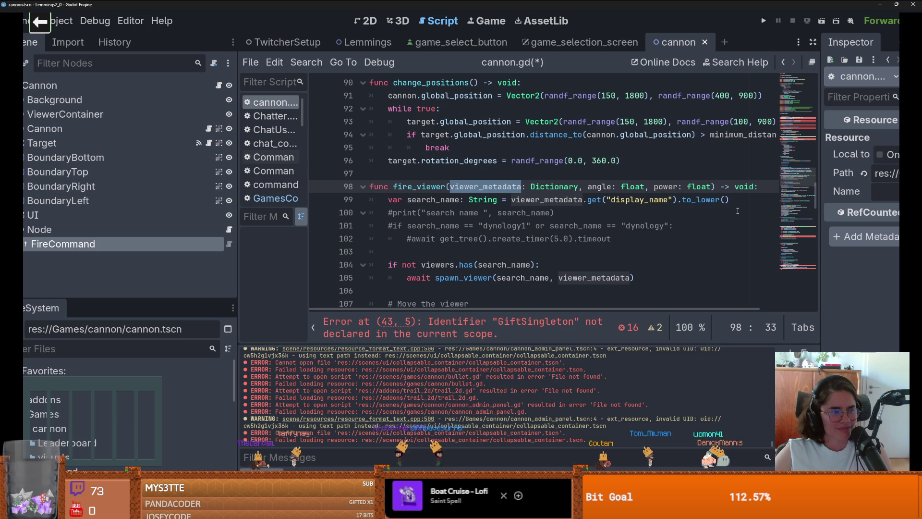
Step: Add 'var tags = cmd_info.sender_data.tags' to on_viewer_fire and save cannon.gd
{"action": "key", "text": "alt+Left"}
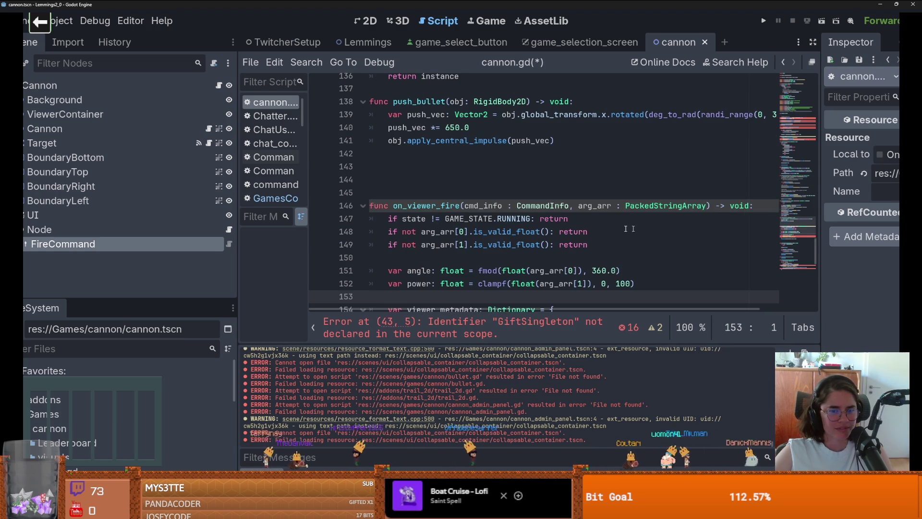
{"action": "scroll", "coordinate": [704, 235], "scroll_direction": "down", "scroll_amount": 3}
{"action": "type", "text": "var tags = cmd_info.sender_data.tags"}
{"action": "left_click", "coordinate": [504, 231]}
{"action": "key", "text": "ctrl+s"}
Step: Select the tags line and its cmd_info.sender_data.tags expression, then switch to lemmings.gd
{"action": "left_click_drag", "start_coordinate": [559, 218], "coordinate": [347, 219]}
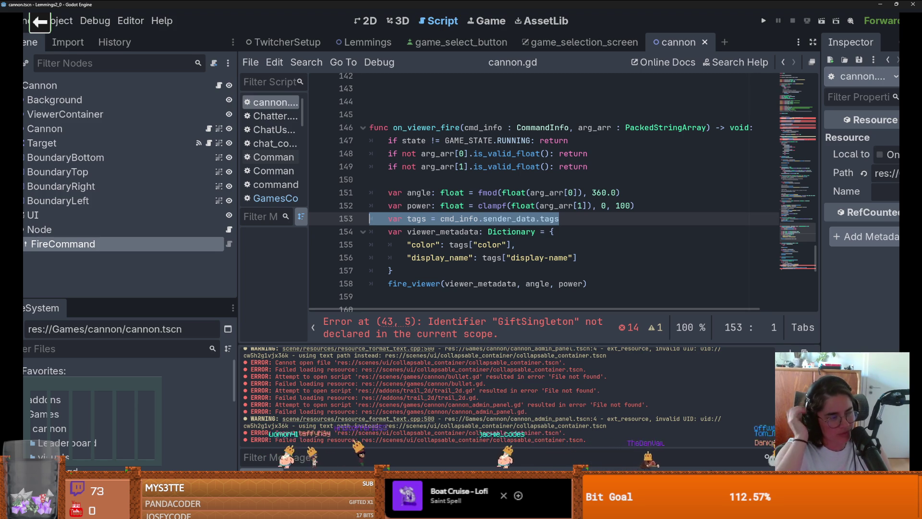
{"action": "left_click", "coordinate": [560, 218]}
{"action": "left_click_drag", "start_coordinate": [560, 218], "coordinate": [435, 219]}
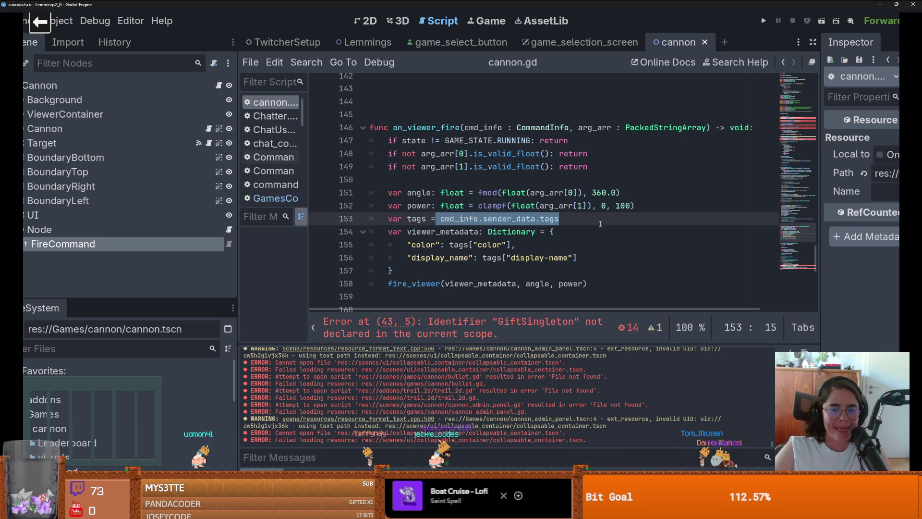
{"action": "key", "text": "shift+Home"}
{"action": "key", "text": "shift+Home"}
{"action": "scroll", "coordinate": [339, 170], "scroll_direction": "up", "scroll_amount": 2}
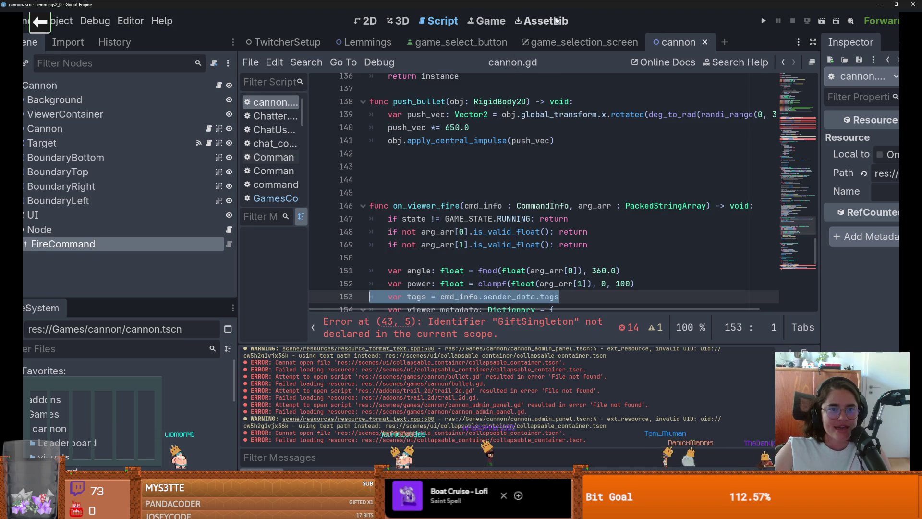
{"action": "left_click", "coordinate": [366, 42]}
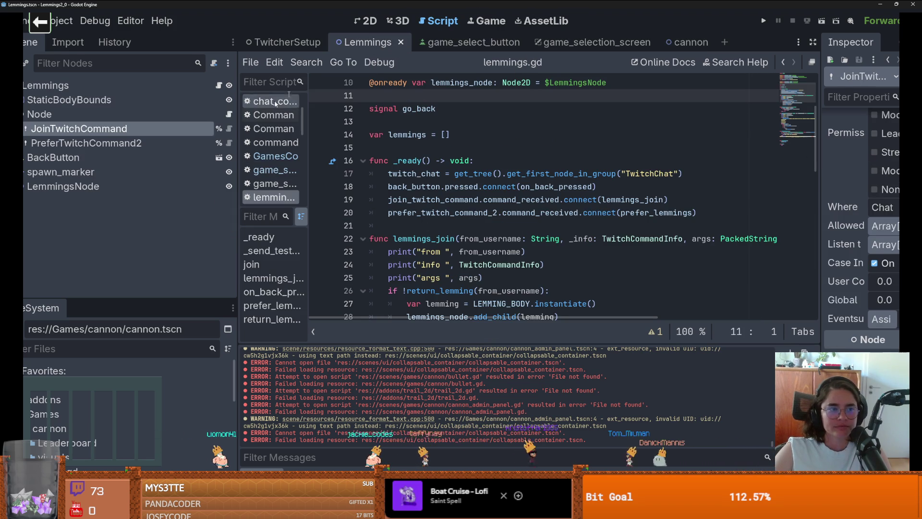
Step: Review lemmings.gd's lemmings_join handler and its join command connect line, then return to cannon.gd
{"action": "scroll", "coordinate": [495, 160], "scroll_direction": "down", "scroll_amount": 5}
{"action": "scroll", "coordinate": [494, 161], "scroll_direction": "up", "scroll_amount": 3}
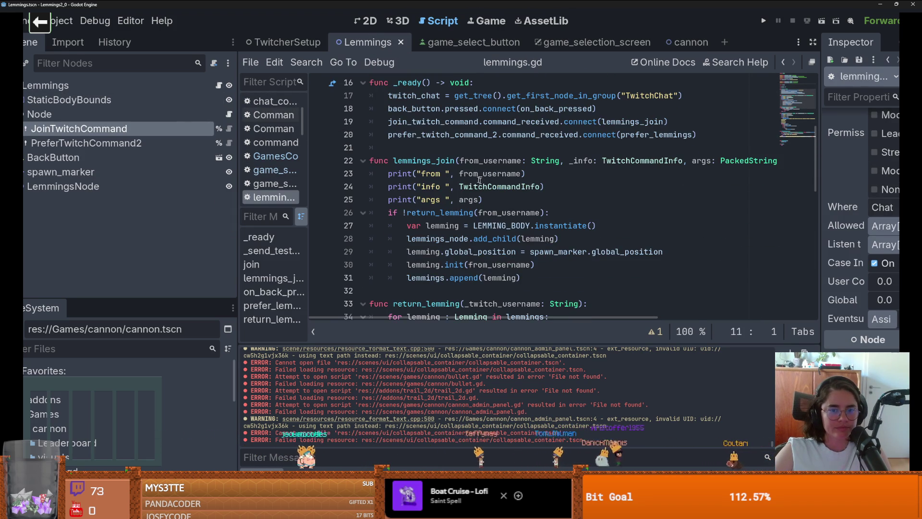
{"action": "mouse_move", "coordinate": [461, 161]}
{"action": "left_mouse_down"}
{"action": "mouse_move", "coordinate": [789, 165]}
{"action": "mouse_move", "coordinate": [758, 160]}
{"action": "left_mouse_up"}
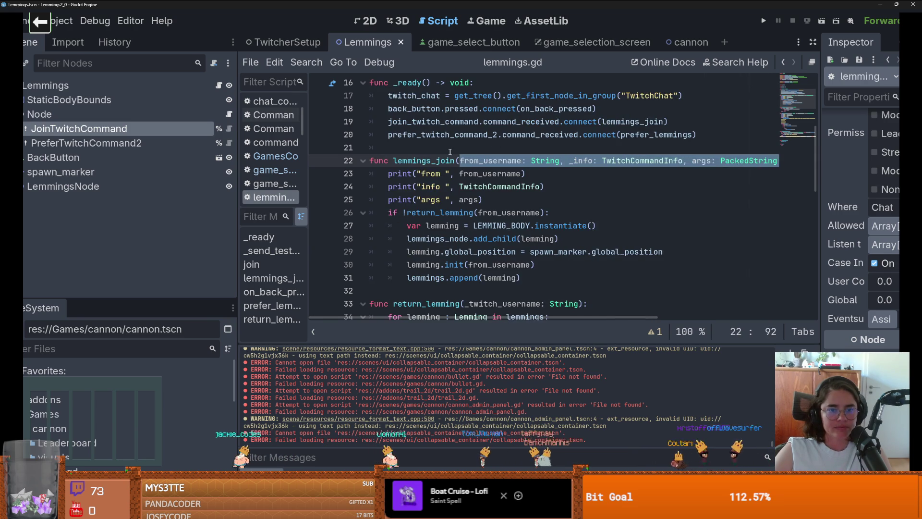
{"action": "double_click", "coordinate": [443, 162]}
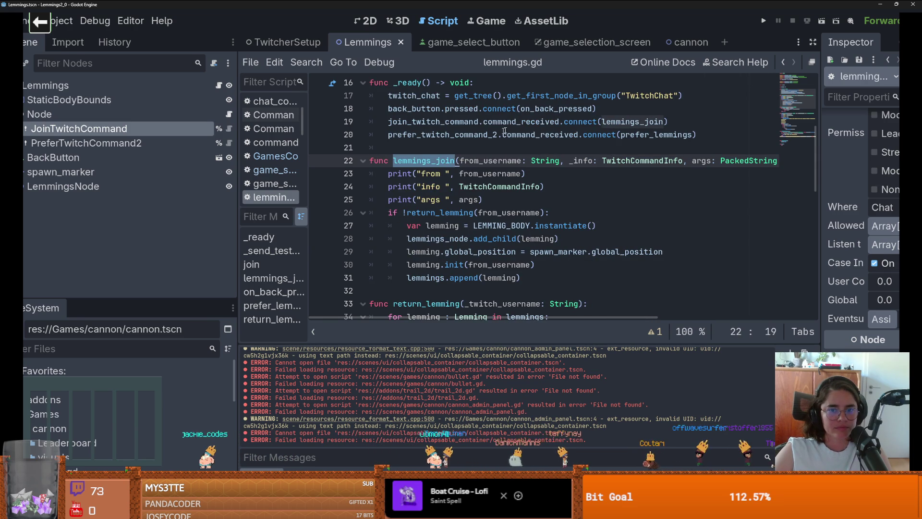
{"action": "left_click_drag", "start_coordinate": [668, 121], "coordinate": [388, 121]}
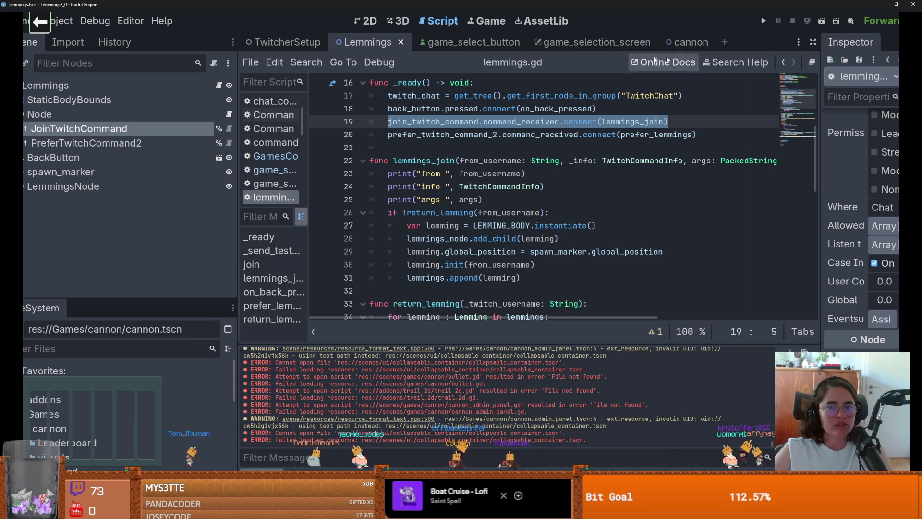
{"action": "left_click", "coordinate": [677, 43]}
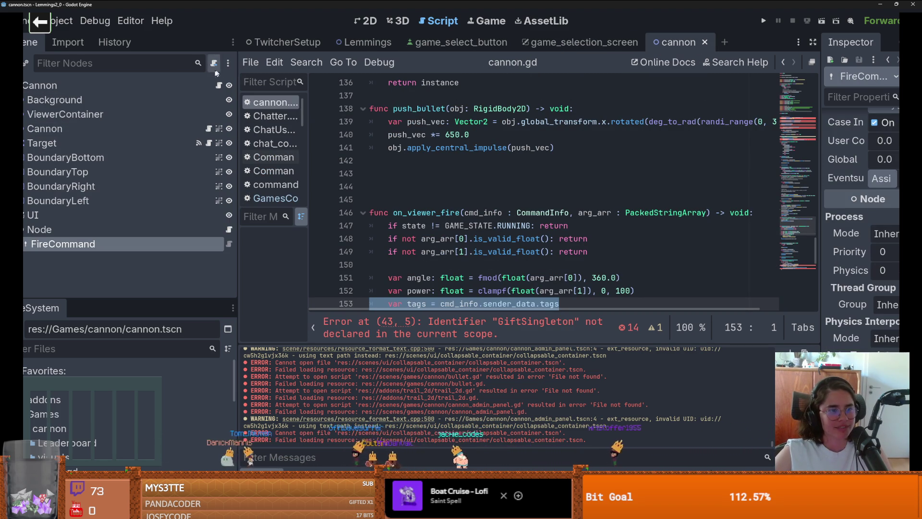
Step: Paste the join_twitch_command.command_received.connect(lemmings_join) line into _ready and indent it
{"action": "scroll", "coordinate": [424, 214], "scroll_direction": "down", "scroll_amount": 2}
{"action": "scroll", "coordinate": [425, 213], "scroll_direction": "up", "scroll_amount": 3}
{"action": "scroll", "coordinate": [425, 213], "scroll_direction": "up", "scroll_amount": 20}
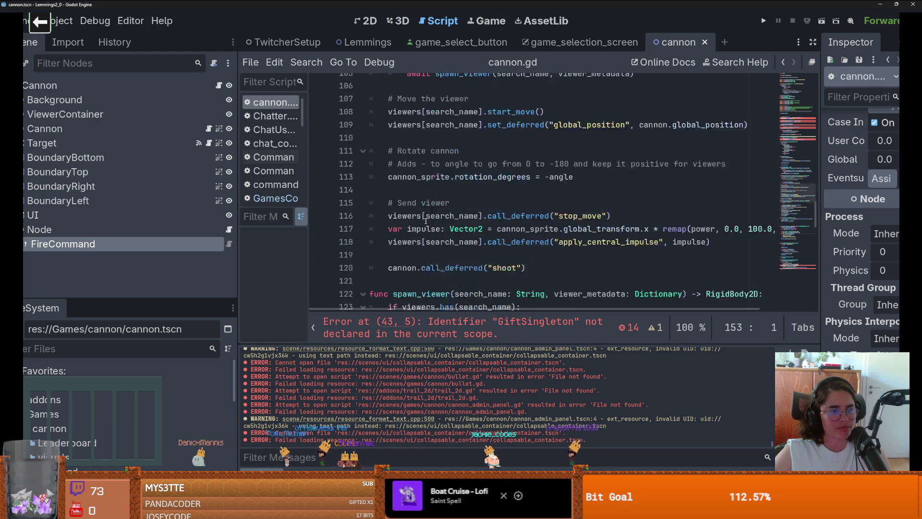
{"action": "scroll", "coordinate": [417, 217], "scroll_direction": "up", "scroll_amount": 3}
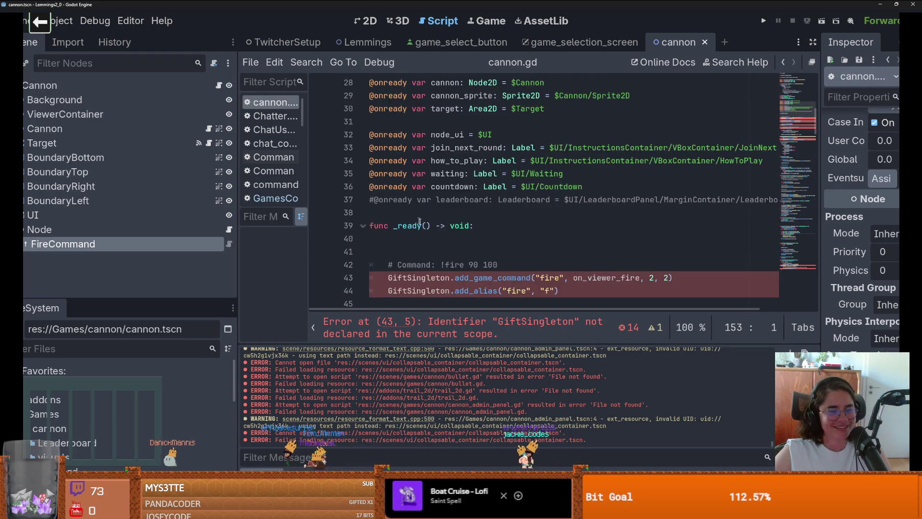
{"action": "left_click", "coordinate": [427, 175]}
{"action": "key", "text": "End"}
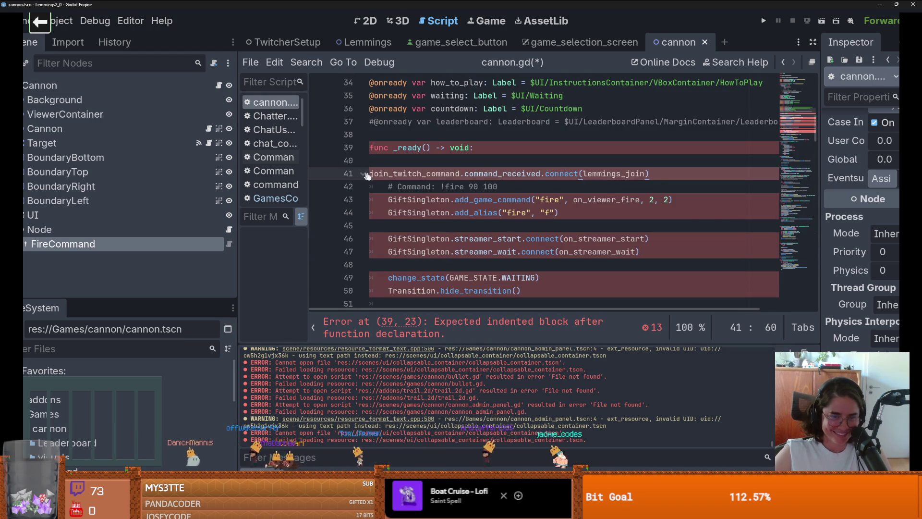
{"action": "key", "text": "Tab"}
Step: Add blank lines after the $Target variable, try dragging FireCommand into the script, and save
{"action": "scroll", "coordinate": [495, 179], "scroll_direction": "up", "scroll_amount": 4}
{"action": "scroll", "coordinate": [494, 178], "scroll_direction": "up", "scroll_amount": 2}
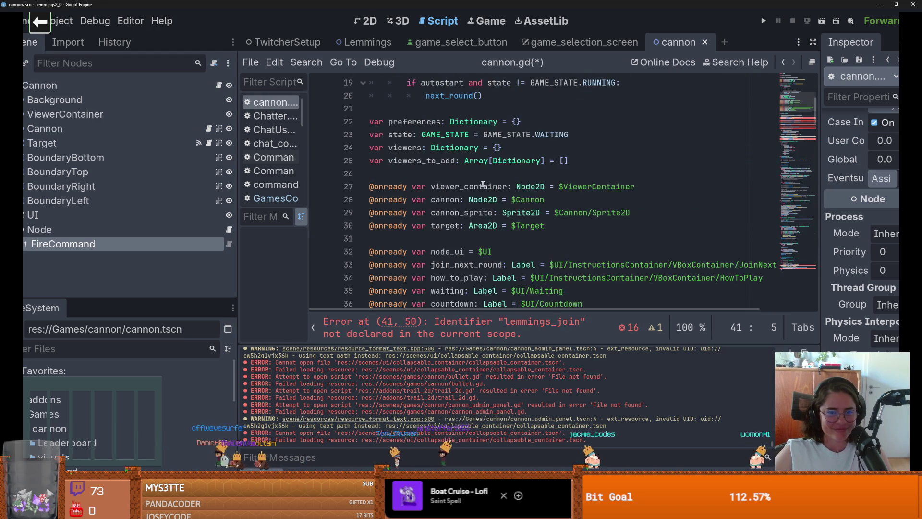
{"action": "scroll", "coordinate": [495, 179], "scroll_direction": "up", "scroll_amount": 1}
{"action": "scroll", "coordinate": [496, 186], "scroll_direction": "down", "scroll_amount": 1}
{"action": "scroll", "coordinate": [549, 238], "scroll_direction": "down", "scroll_amount": 3}
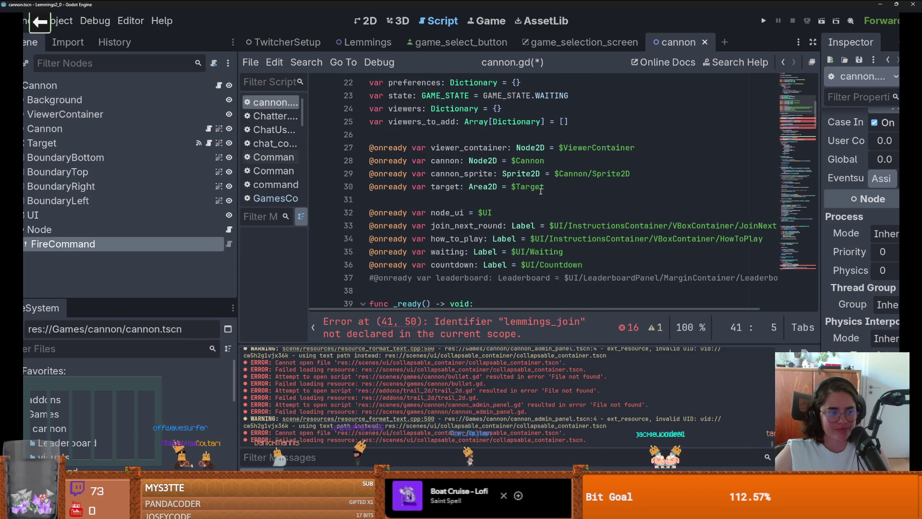
{"action": "left_click", "coordinate": [547, 187]}
{"action": "key", "text": "Return"}
{"action": "key", "text": "Return"}
{"action": "mouse_move", "coordinate": [108, 244]}
{"action": "left_mouse_down"}
{"action": "mouse_move", "coordinate": [399, 230]}
{"action": "mouse_move", "coordinate": [415, 211]}
{"action": "left_mouse_up"}
{"action": "left_click_drag", "start_coordinate": [96, 244], "coordinate": [400, 211]}
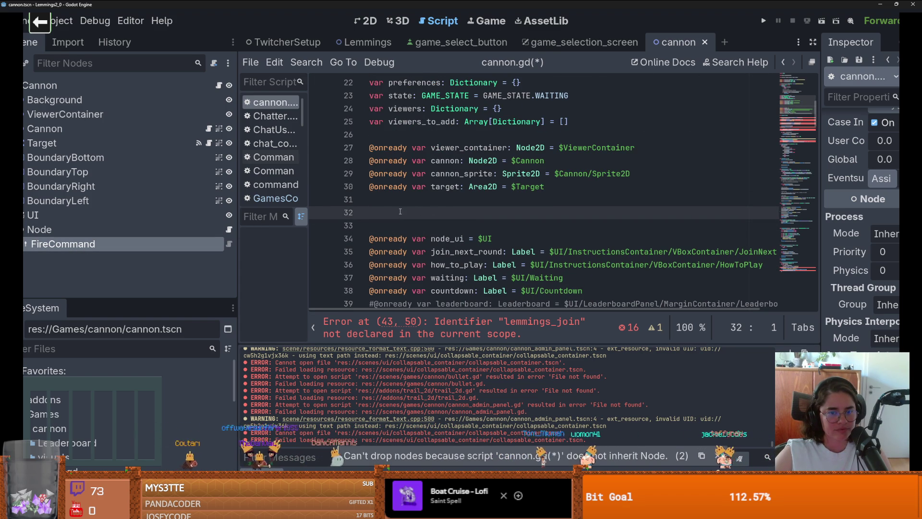
{"action": "key", "text": "ctrl+s"}
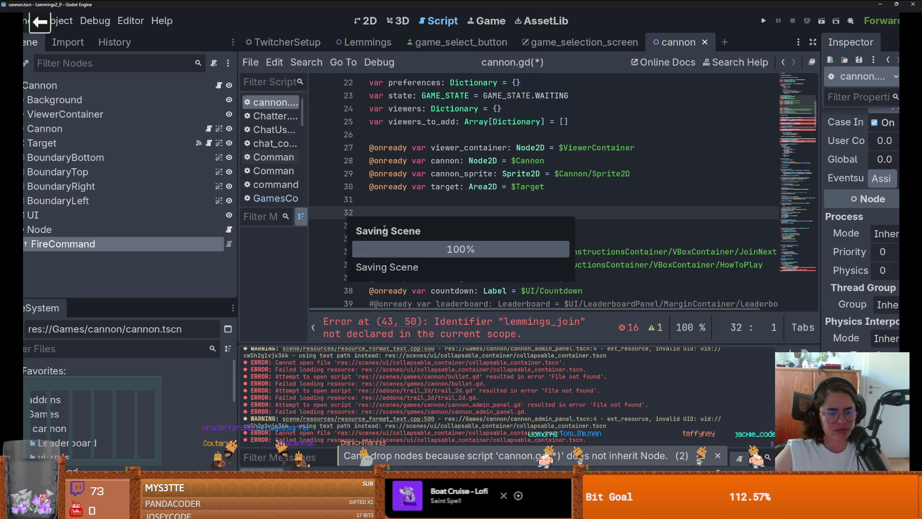
Step: Try dropping FireCommand into the script again, then open FireCommand's twitch_command.gd script
{"action": "scroll", "coordinate": [384, 228], "scroll_direction": "up", "scroll_amount": 3}
{"action": "scroll", "coordinate": [383, 232], "scroll_direction": "up", "scroll_amount": 4}
{"action": "scroll", "coordinate": [365, 226], "scroll_direction": "down", "scroll_amount": 5}
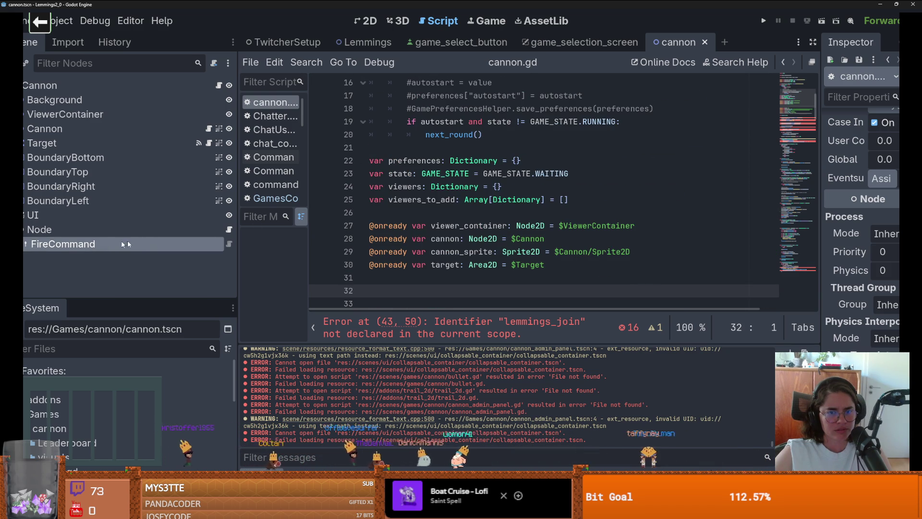
{"action": "scroll", "coordinate": [379, 212], "scroll_direction": "up", "scroll_amount": 5}
{"action": "scroll", "coordinate": [378, 204], "scroll_direction": "down", "scroll_amount": 7}
{"action": "mouse_move", "coordinate": [63, 243]}
{"action": "left_mouse_down"}
{"action": "mouse_move", "coordinate": [134, 257]}
{"action": "mouse_move", "coordinate": [407, 240]}
{"action": "mouse_move", "coordinate": [388, 207]}
{"action": "left_mouse_up"}
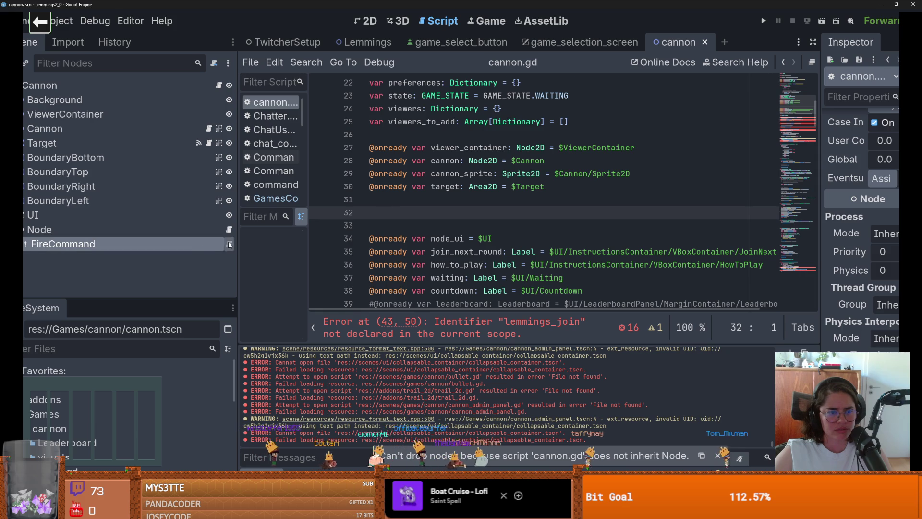
{"action": "left_click", "coordinate": [229, 245]}
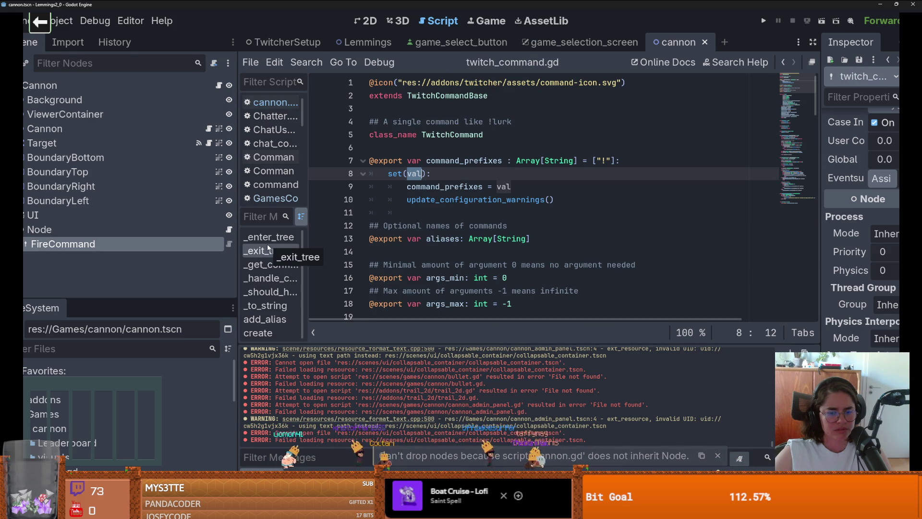
Step: Try dropping FireCommand into twitch_command.gd, then into cannon.gd at line 32, which gets rejected
{"action": "mouse_move", "coordinate": [120, 244]}
{"action": "left_mouse_down"}
{"action": "mouse_move", "coordinate": [242, 242]}
{"action": "mouse_move", "coordinate": [402, 211]}
{"action": "left_mouse_up"}
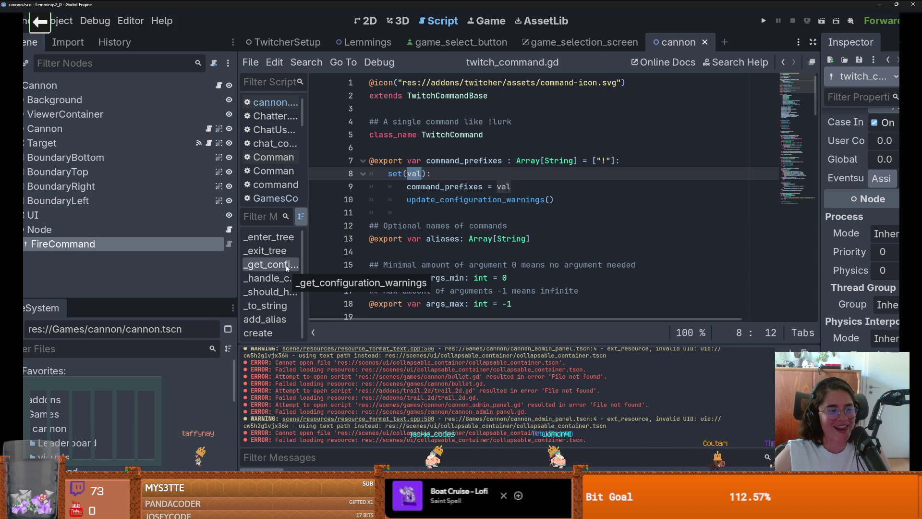
{"action": "left_click", "coordinate": [219, 86]}
{"action": "left_click_drag", "start_coordinate": [96, 244], "coordinate": [393, 211]}
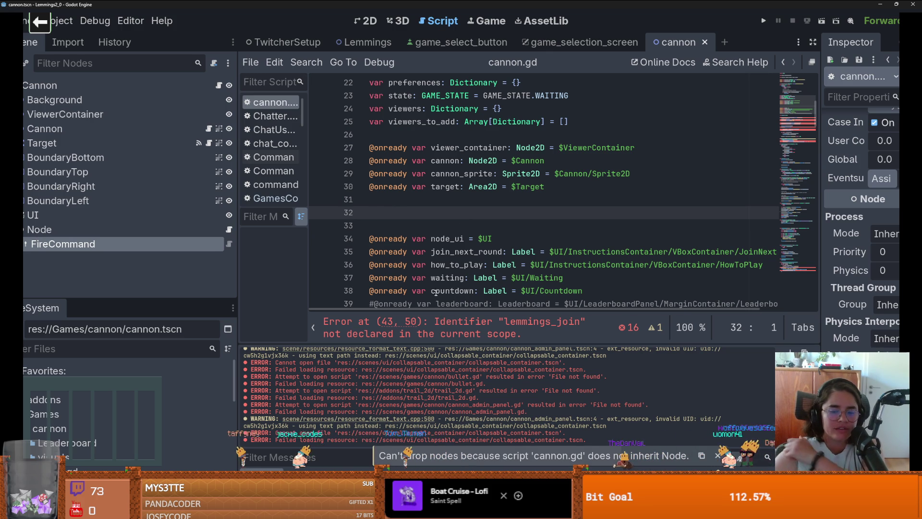
{"action": "mouse_move", "coordinate": [687, 456]}
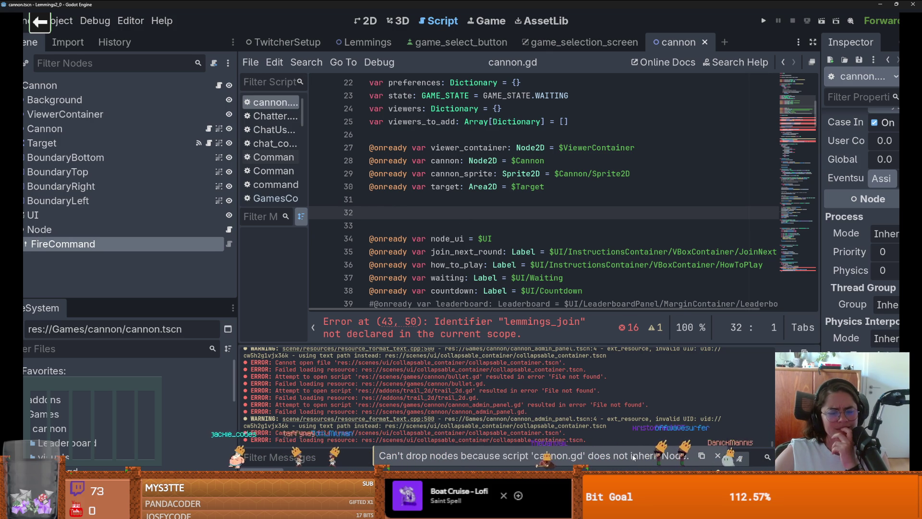
{"action": "mouse_move", "coordinate": [632, 457]}
{"action": "scroll", "coordinate": [501, 263], "scroll_direction": "up", "scroll_amount": 7}
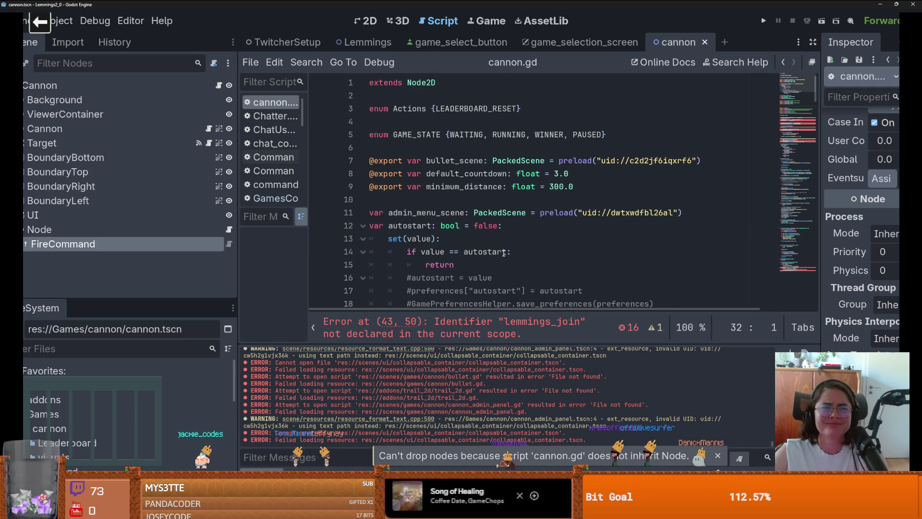
Step: Look up the Node2D and Node docs and inspect CommandHandler.gd's join_twitch_command declaration
{"action": "left_click", "coordinate": [434, 82]}
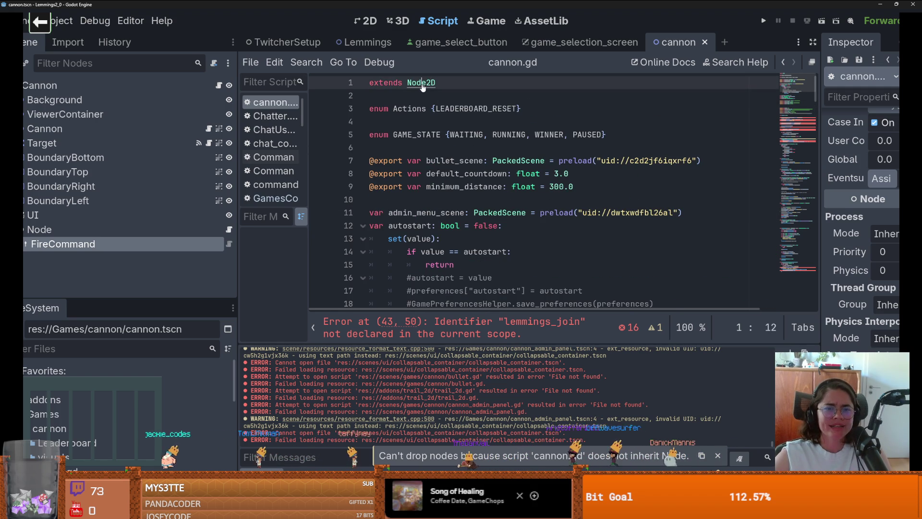
{"action": "left_click", "coordinate": [422, 85], "text": "ctrl"}
{"action": "left_click", "coordinate": [406, 94]}
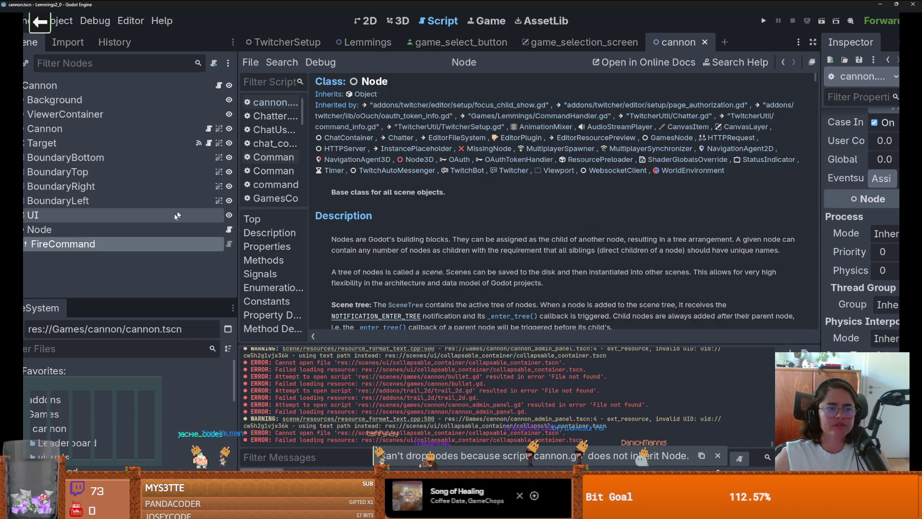
{"action": "left_click", "coordinate": [229, 231]}
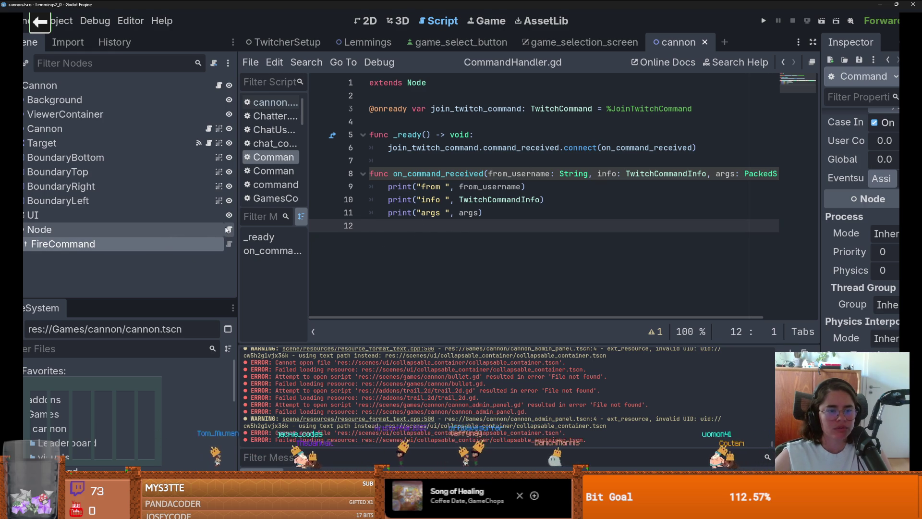
{"action": "left_click", "coordinate": [214, 229]}
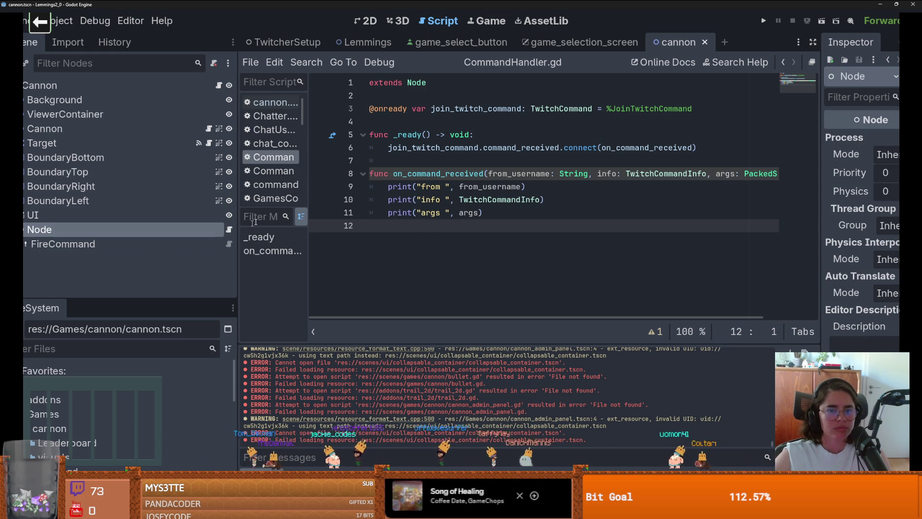
{"action": "triple_click", "coordinate": [584, 109]}
{"action": "key", "text": "BackSpace"}
{"action": "key", "text": "BackSpace"}
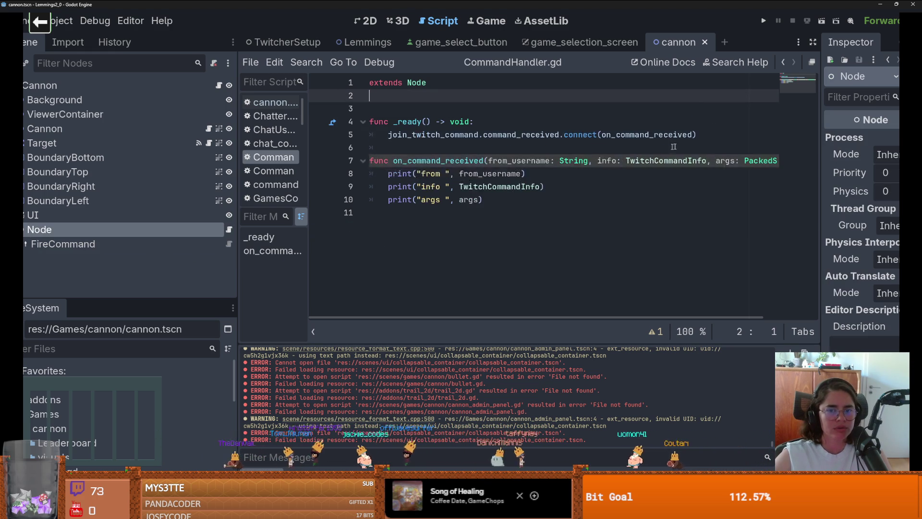
{"action": "key", "text": "ctrl+z"}
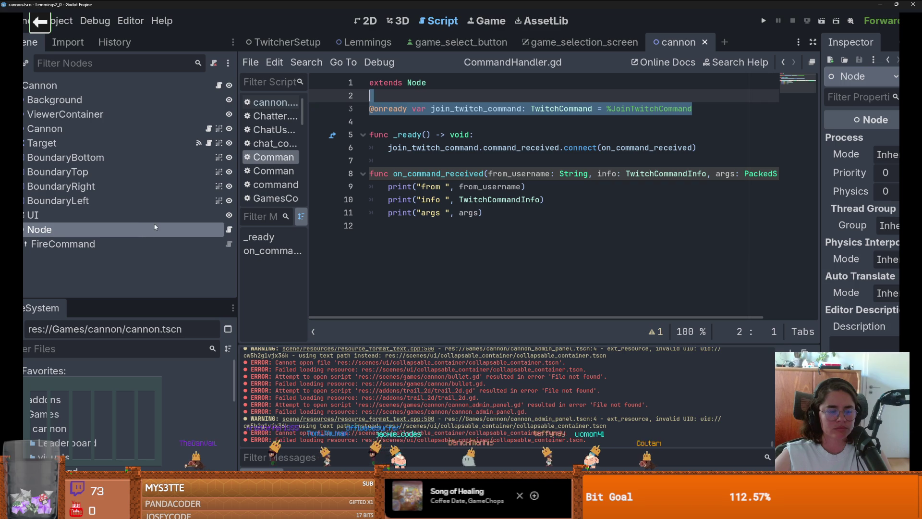
Step: Move FireCommand directly under Cannon, delete the leftover Node, and reopen cannon.gd
{"action": "left_click_drag", "start_coordinate": [115, 243], "coordinate": [108, 226]}
{"action": "right_click", "coordinate": [89, 243]}
{"action": "left_click", "coordinate": [110, 444]}
{"action": "left_click", "coordinate": [435, 269]}
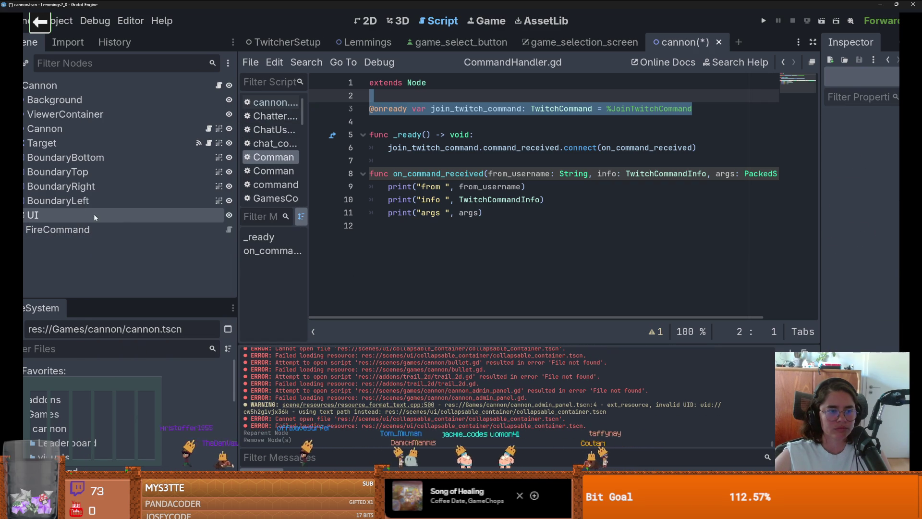
{"action": "left_click", "coordinate": [219, 85]}
{"action": "mouse_move", "coordinate": [91, 229]}
{"action": "left_mouse_down"}
{"action": "mouse_move", "coordinate": [384, 140]}
{"action": "mouse_move", "coordinate": [388, 207]}
{"action": "mouse_move", "coordinate": [398, 198]}
{"action": "left_mouse_up"}
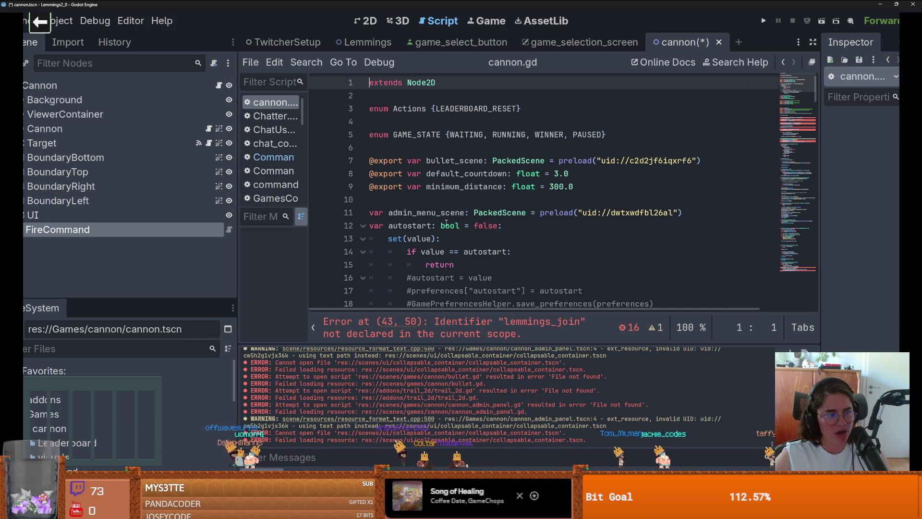
Step: Retry dropping FireCommand into cannon.gd and delete the two blank lines after line 30
{"action": "mouse_move", "coordinate": [446, 223]}
{"action": "left_click", "coordinate": [446, 199]}
{"action": "scroll", "coordinate": [444, 207], "scroll_direction": "down", "scroll_amount": 8}
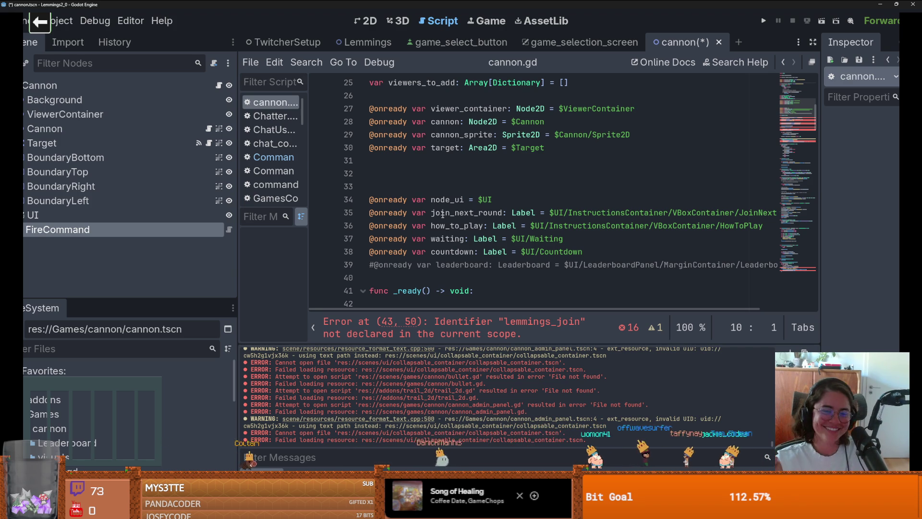
{"action": "mouse_move", "coordinate": [57, 230]}
{"action": "left_mouse_down"}
{"action": "mouse_move", "coordinate": [96, 215]}
{"action": "mouse_move", "coordinate": [365, 184]}
{"action": "mouse_move", "coordinate": [406, 200]}
{"action": "left_mouse_up"}
{"action": "scroll", "coordinate": [413, 207], "scroll_direction": "up", "scroll_amount": 2}
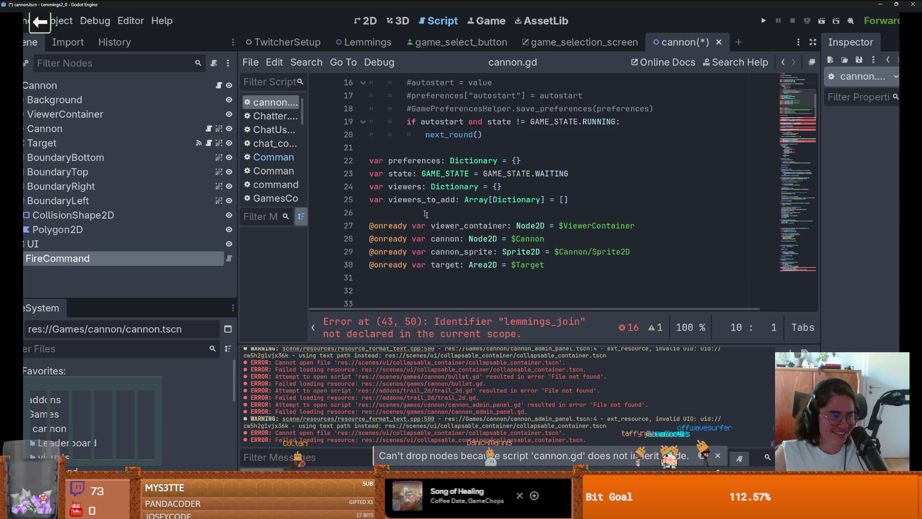
{"action": "left_click", "coordinate": [404, 281]}
{"action": "scroll", "coordinate": [423, 240], "scroll_direction": "up", "scroll_amount": 7}
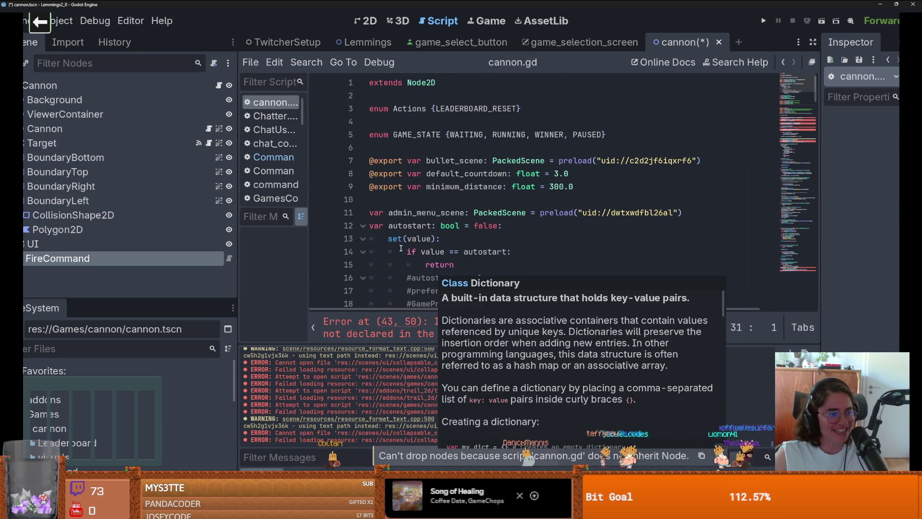
{"action": "scroll", "coordinate": [403, 251], "scroll_direction": "down", "scroll_amount": 8}
{"action": "left_click", "coordinate": [389, 178]}
{"action": "key", "text": "BackSpace"}
{"action": "key", "text": "BackSpace"}
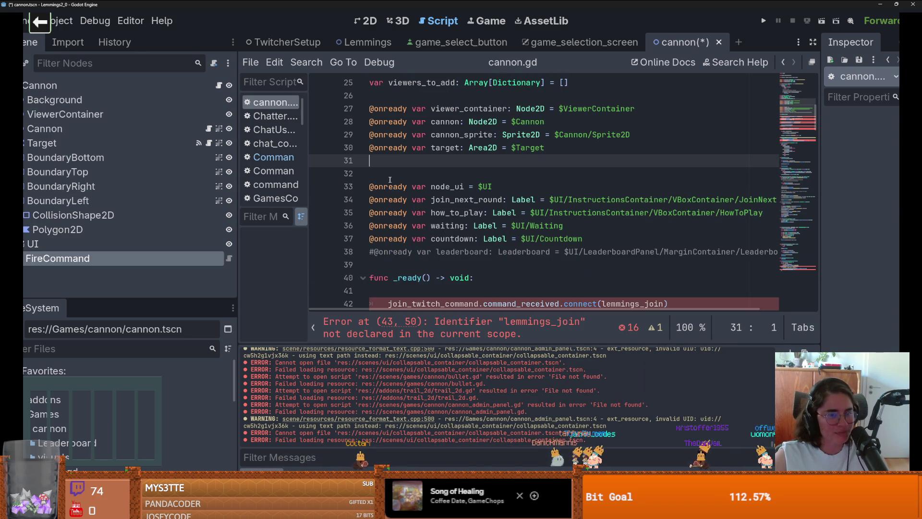
Step: Insert a blank line after line 9, check twitch_command.gd, and retry dropping FireCommand on line 10
{"action": "scroll", "coordinate": [404, 188], "scroll_direction": "up", "scroll_amount": 8}
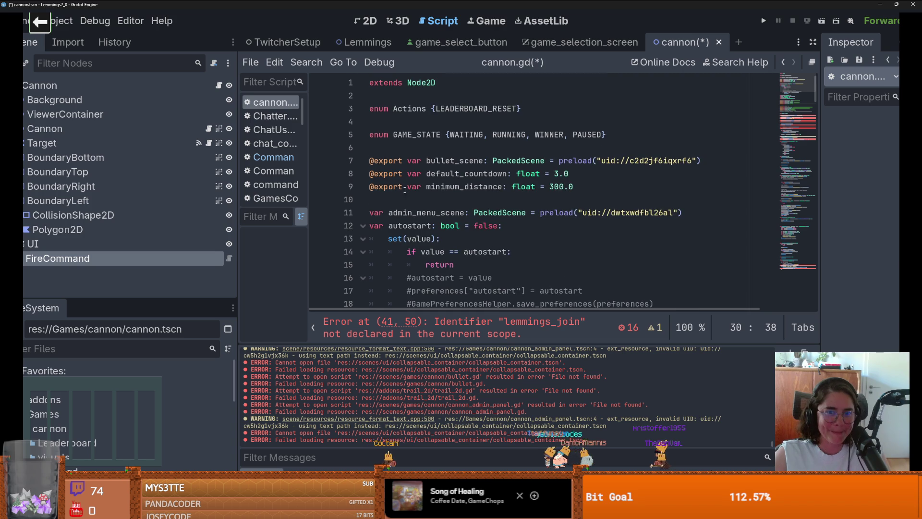
{"action": "left_click", "coordinate": [411, 200]}
{"action": "key", "text": "Return"}
{"action": "key", "text": "Return"}
{"action": "left_click", "coordinate": [412, 202]}
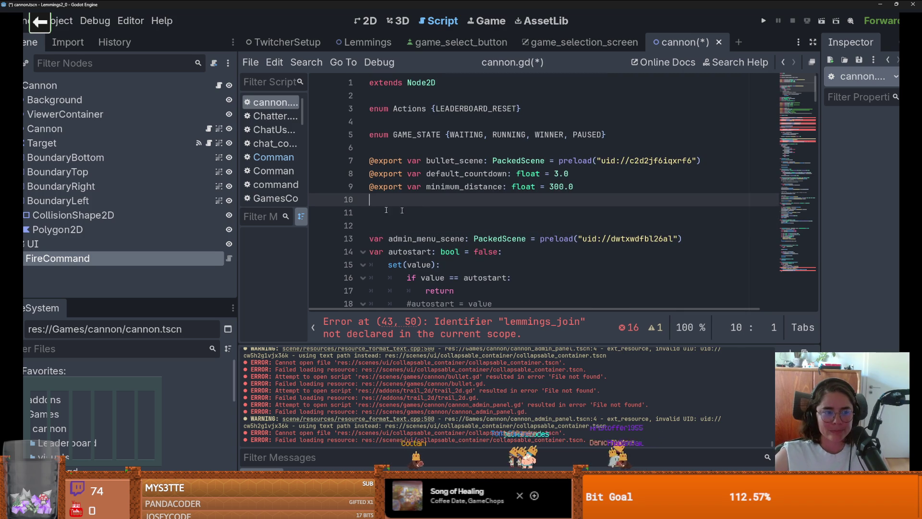
{"action": "left_click", "coordinate": [229, 258]}
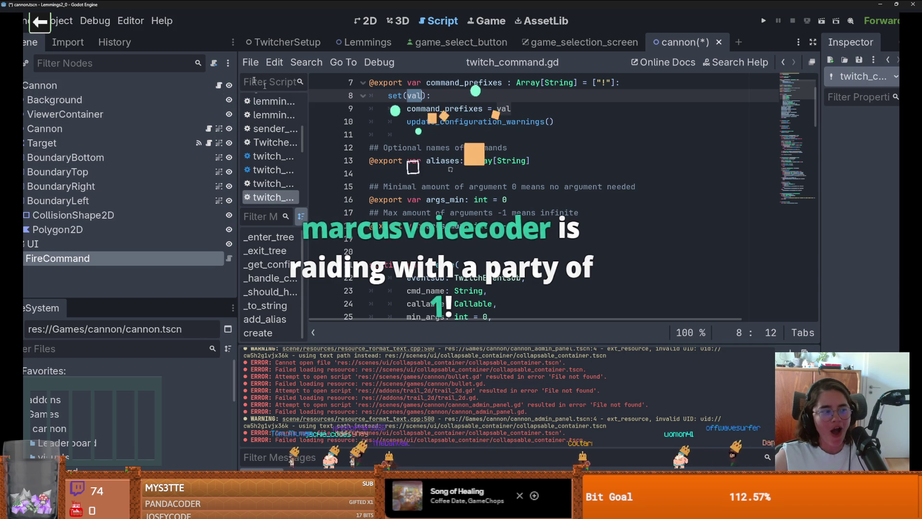
{"action": "left_click", "coordinate": [218, 85]}
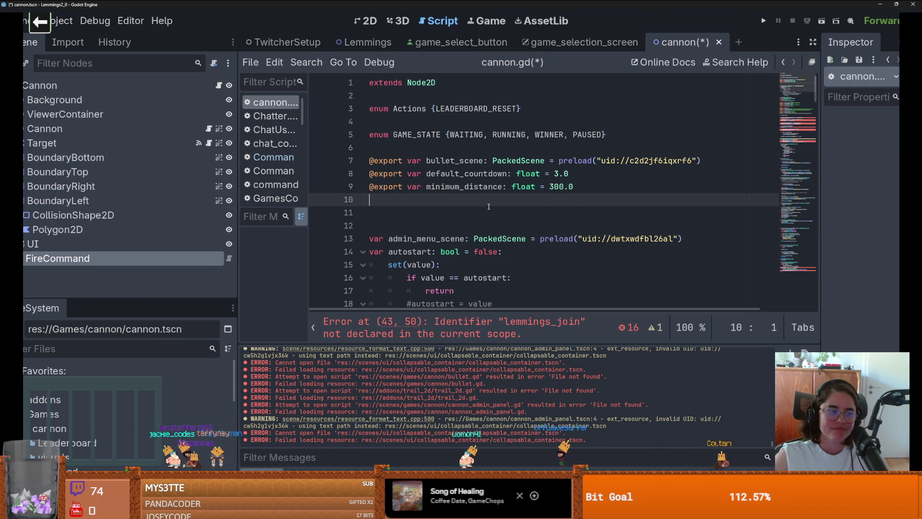
{"action": "key", "text": "BackSpace"}
{"action": "key", "text": "Return"}
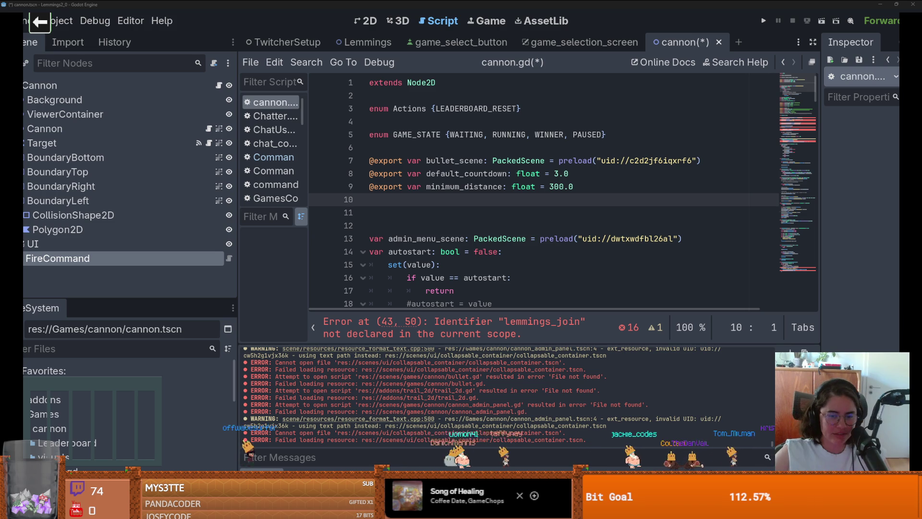
{"action": "key", "text": "Delete"}
{"action": "left_click_drag", "start_coordinate": [72, 258], "coordinate": [460, 200]}
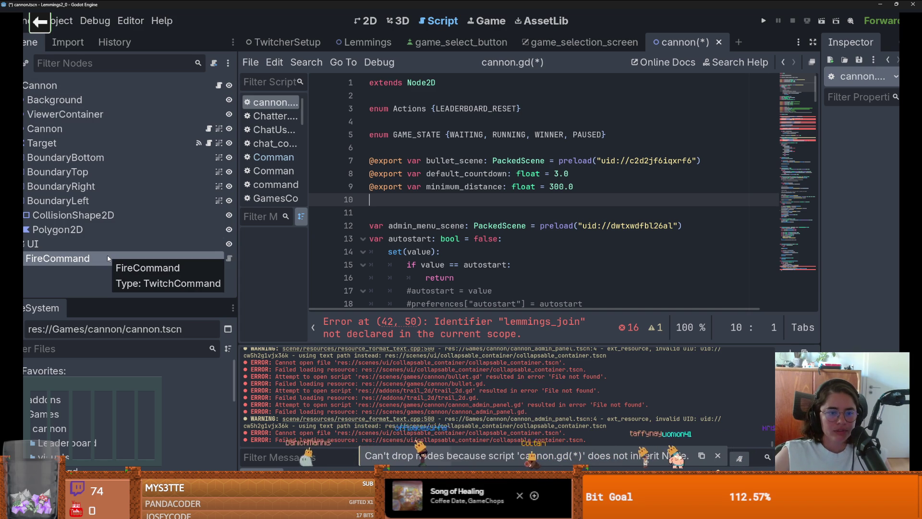
Step: Save the cannon scene and remove the empty line 11
{"action": "scroll", "coordinate": [398, 185], "scroll_direction": "down", "scroll_amount": 4}
{"action": "scroll", "coordinate": [432, 169], "scroll_direction": "up", "scroll_amount": 4}
{"action": "scroll", "coordinate": [426, 174], "scroll_direction": "down", "scroll_amount": 4}
{"action": "scroll", "coordinate": [426, 177], "scroll_direction": "up", "scroll_amount": 4}
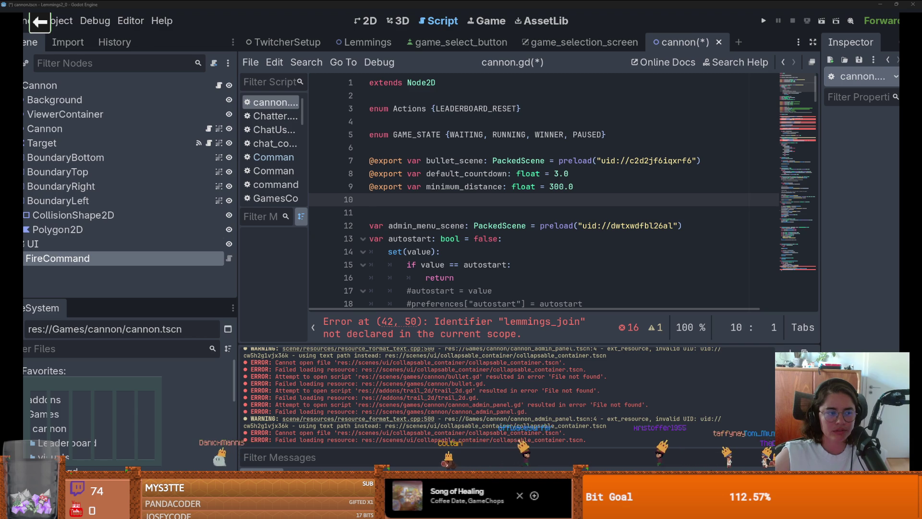
{"action": "left_click", "coordinate": [412, 211]}
{"action": "key", "text": "ctrl+s"}
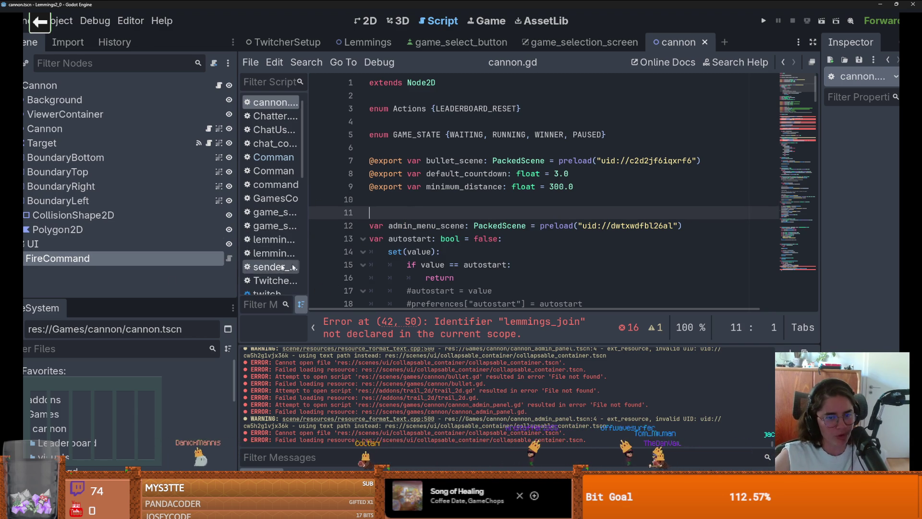
{"action": "key", "text": "BackSpace"}
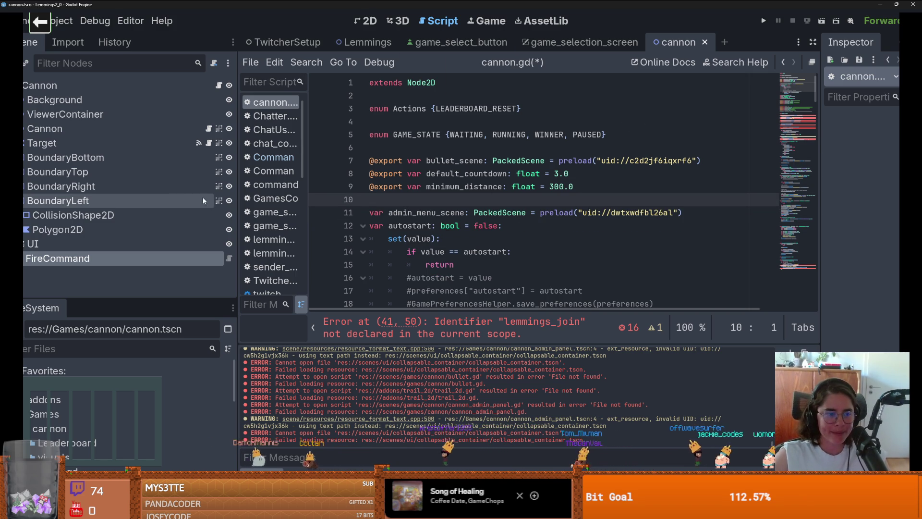
{"action": "scroll", "coordinate": [516, 288], "scroll_direction": "down", "scroll_amount": 1}
Step: Jump to the lemmings_join error on line 41 and select join_twitch_command there
{"action": "left_click", "coordinate": [517, 323]}
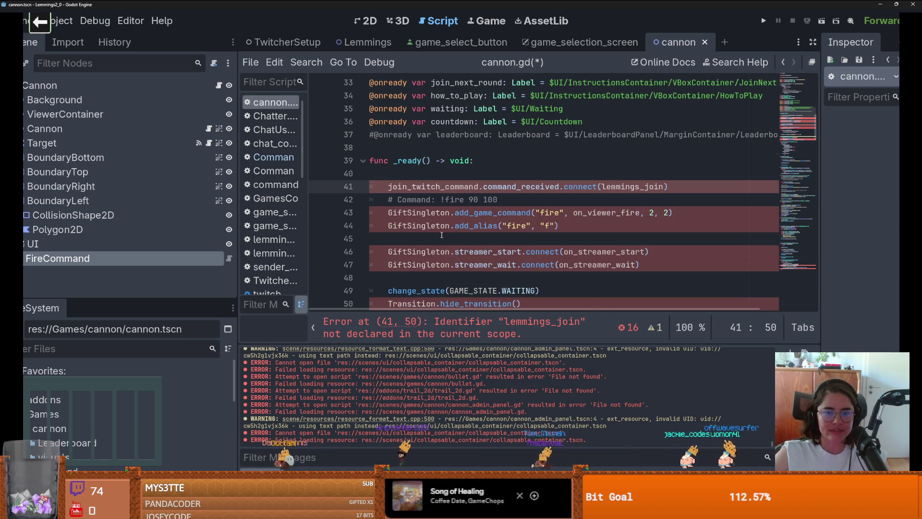
{"action": "double_click", "coordinate": [542, 321]}
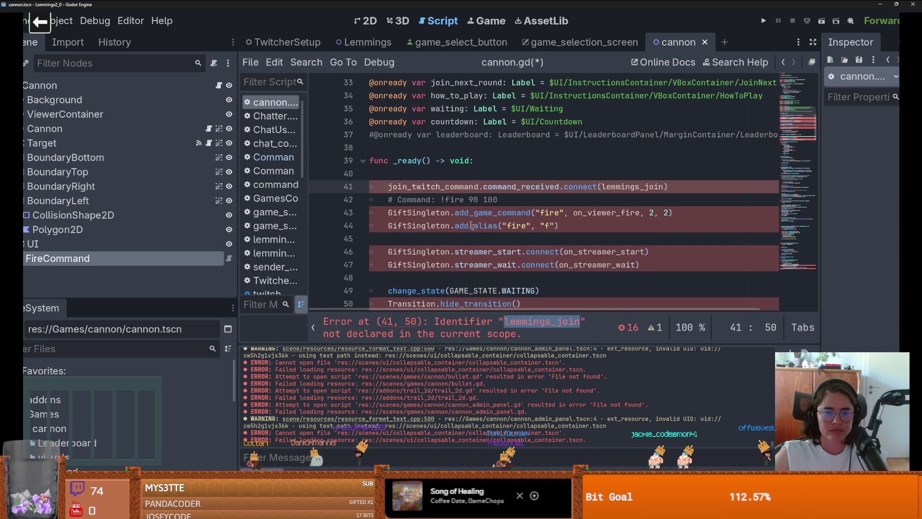
{"action": "scroll", "coordinate": [437, 226], "scroll_direction": "up", "scroll_amount": 1}
{"action": "double_click", "coordinate": [437, 226]}
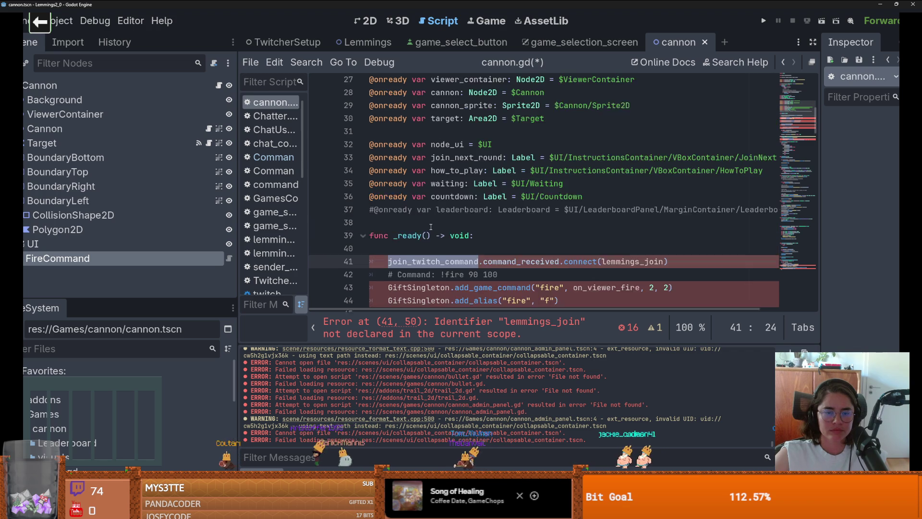
{"action": "mouse_move", "coordinate": [139, 258]}
{"action": "left_mouse_down"}
{"action": "mouse_move", "coordinate": [268, 194]}
{"action": "mouse_move", "coordinate": [398, 184]}
{"action": "left_mouse_up"}
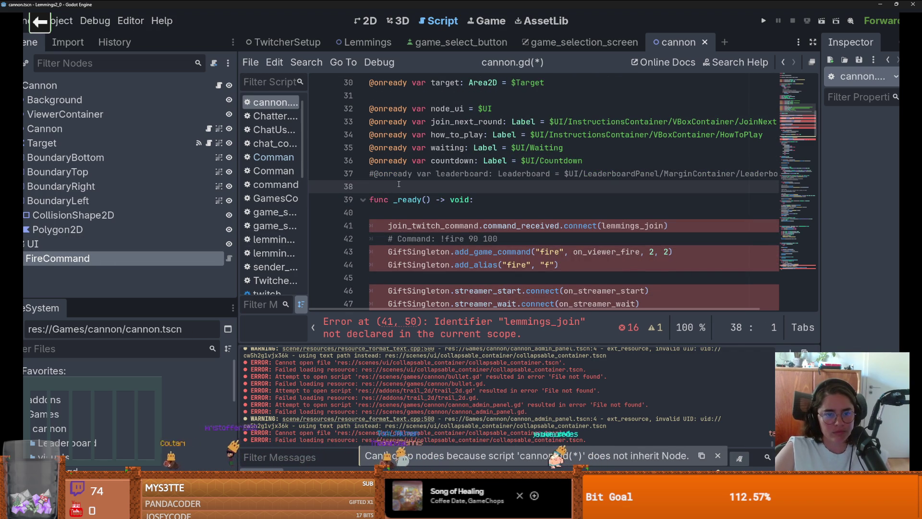
Step: Declare 'var fire_command: TwitchCommand = $FireCommand' on line 39, just above _ready
{"action": "key", "text": "Return"}
{"action": "key", "text": "Return"}
{"action": "key", "text": "Up"}
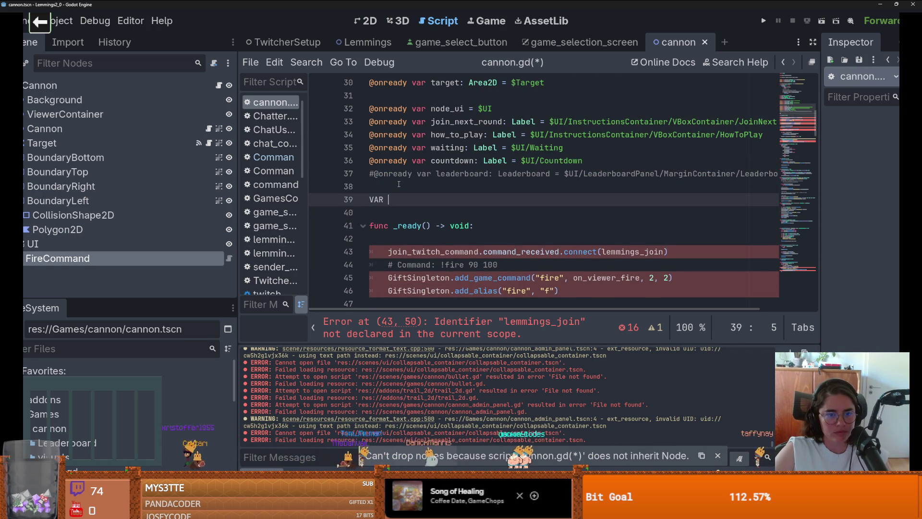
{"action": "type", "text": "VAR"}
{"action": "key", "text": "BackSpace"}
{"action": "key", "text": "BackSpace"}
{"action": "key", "text": "BackSpace"}
{"action": "type", "text": "var "}
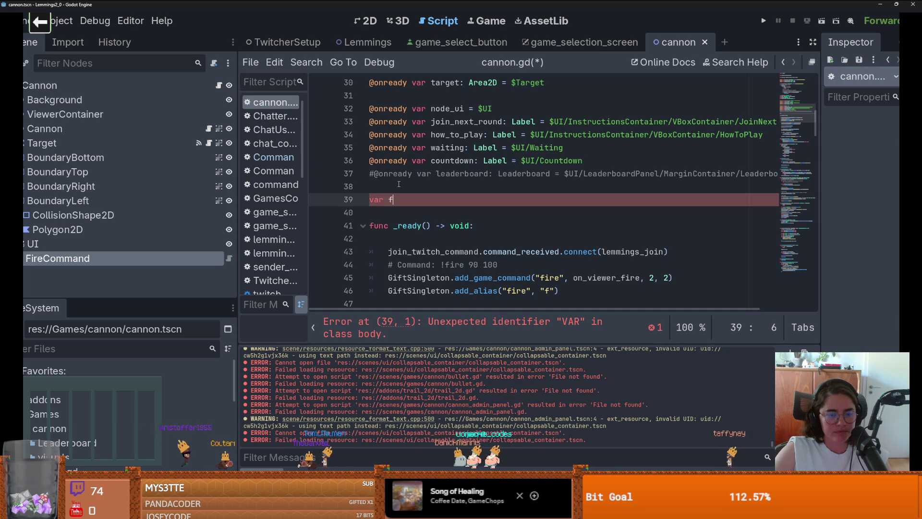
{"action": "type", "text": "fire_command = "}
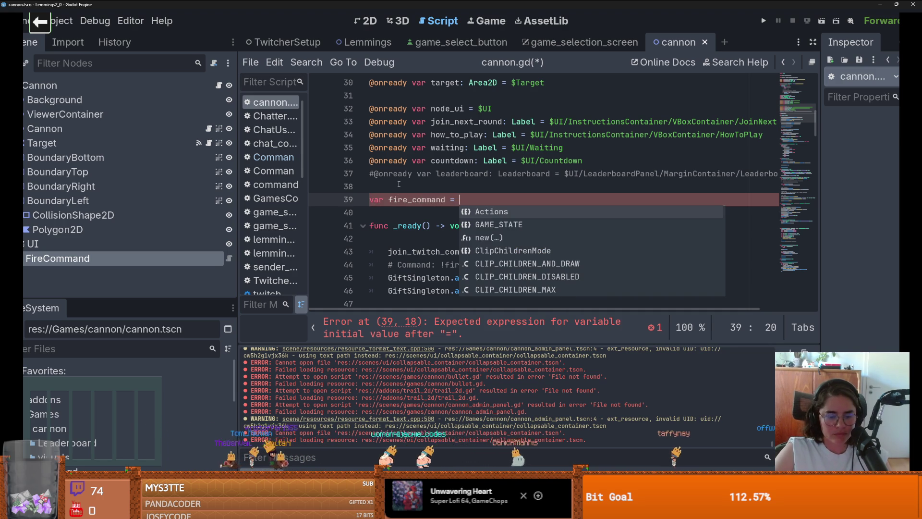
{"action": "type", "text": "$"}
{"action": "type", "text": "Fire"}
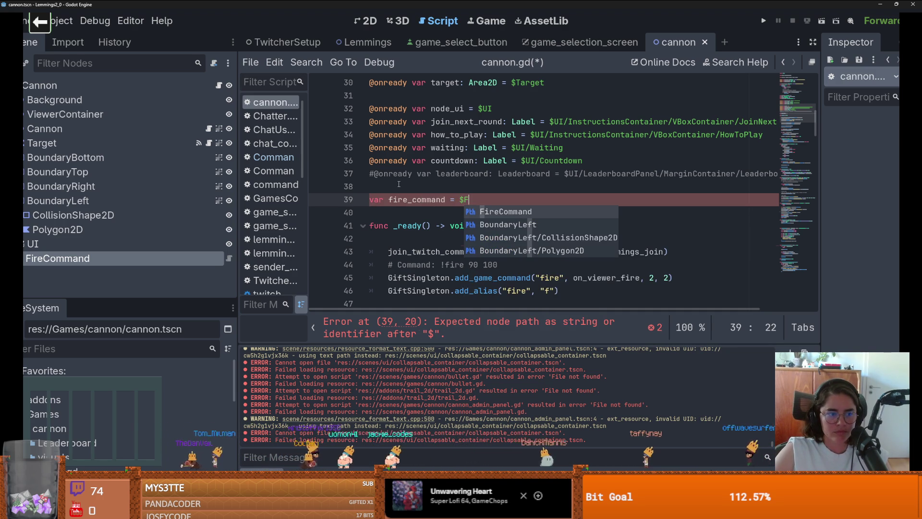
{"action": "key", "text": "Return"}
{"action": "left_click", "coordinate": [445, 200]}
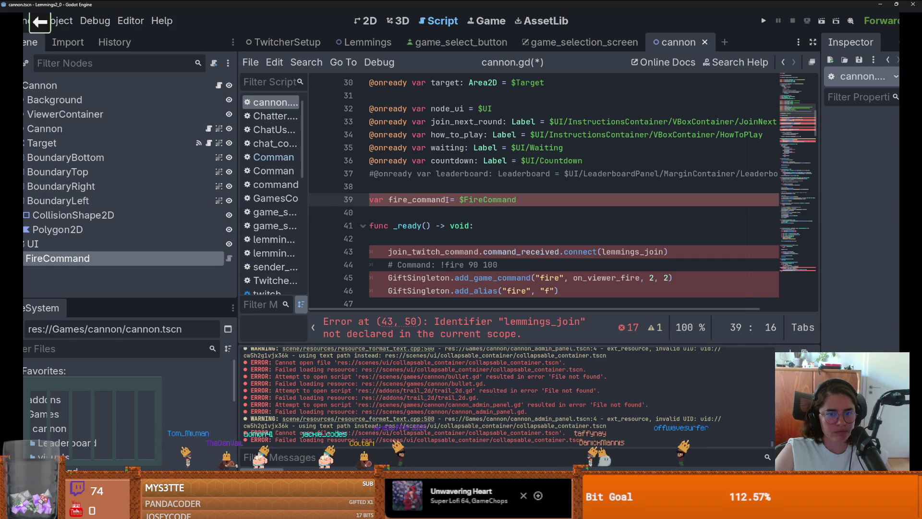
{"action": "key", "text": "Right"}
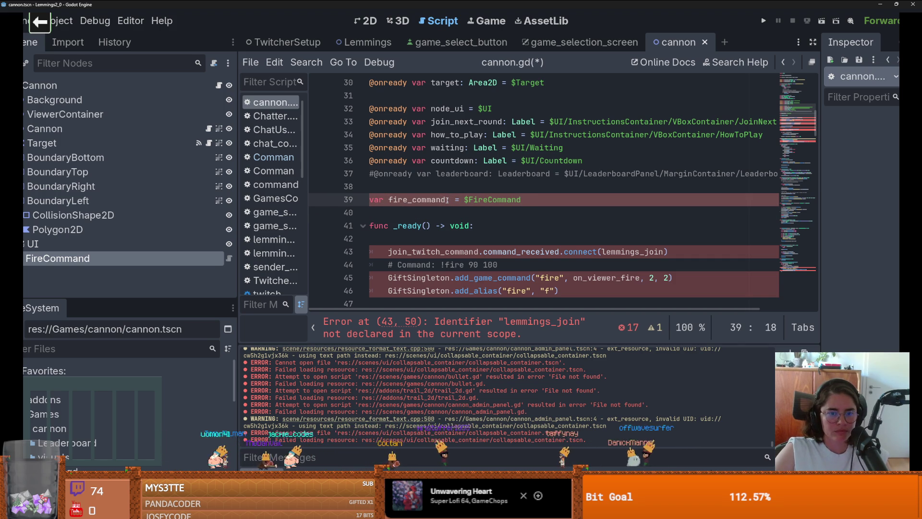
{"action": "type", "text": "itchC"}
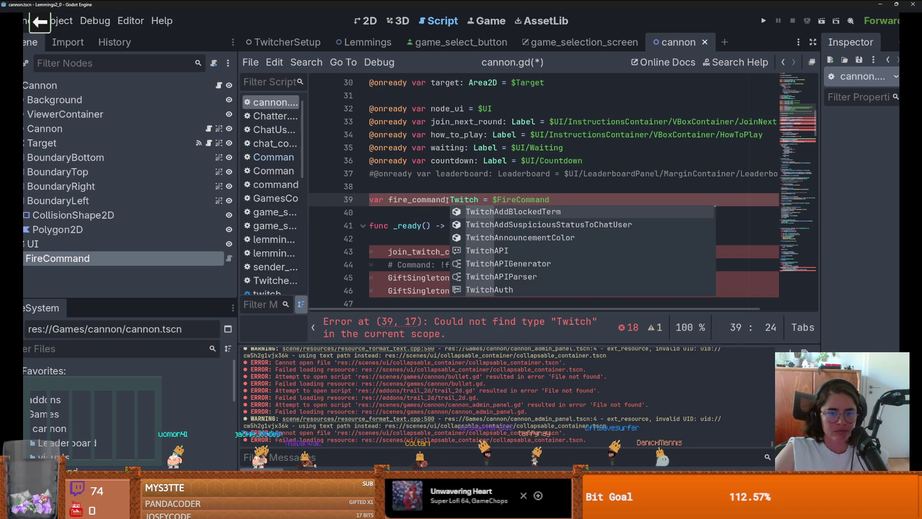
{"action": "type", "text": "o"}
{"action": "key", "text": "Return"}
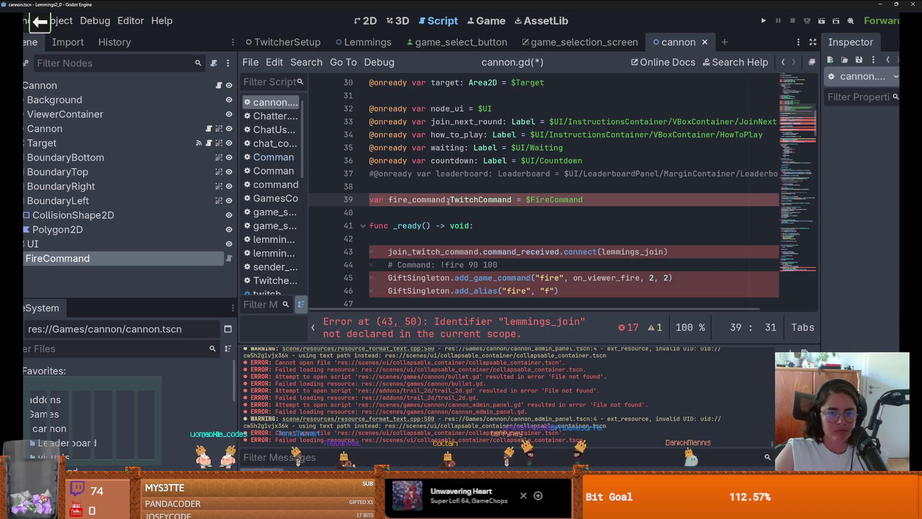
Step: Copy the fire_command name and select join_twitch_command on line 43
{"action": "left_click", "coordinate": [447, 200]}
{"action": "scroll", "coordinate": [455, 240], "scroll_direction": "down", "scroll_amount": 1}
{"action": "double_click", "coordinate": [442, 160]}
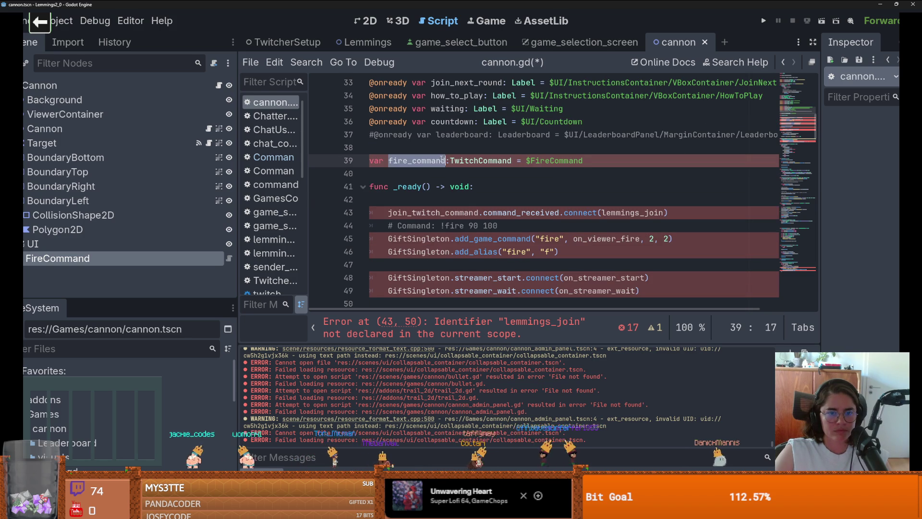
{"action": "key", "text": "ctrl+c"}
{"action": "double_click", "coordinate": [469, 216]}
Step: Change line 43 to connect fire_command.command_received to on_viewer_fire instead of lemmings_join
{"action": "key", "text": "ctrl+v"}
{"action": "double_click", "coordinate": [606, 212]}
{"action": "scroll", "coordinate": [585, 229], "scroll_direction": "down", "scroll_amount": 1}
{"action": "left_click", "coordinate": [613, 200]}
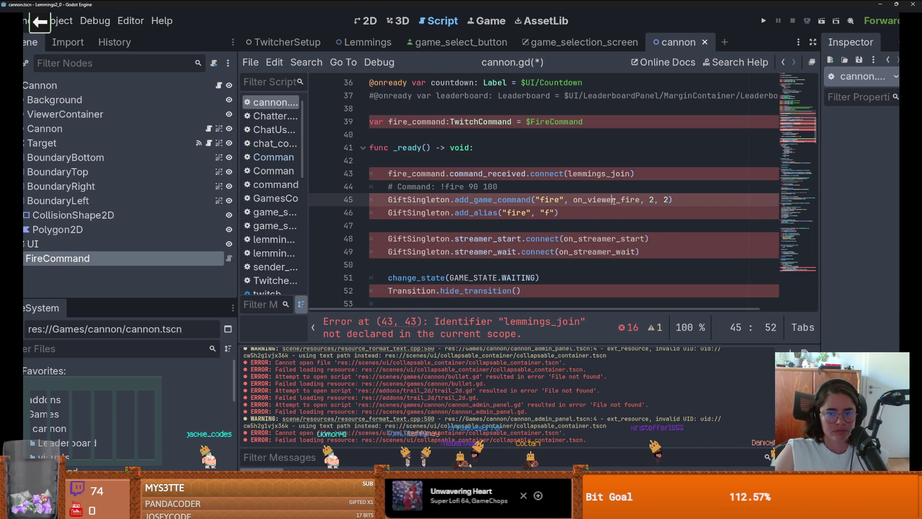
{"action": "double_click", "coordinate": [613, 200]}
{"action": "left_click", "coordinate": [603, 172]}
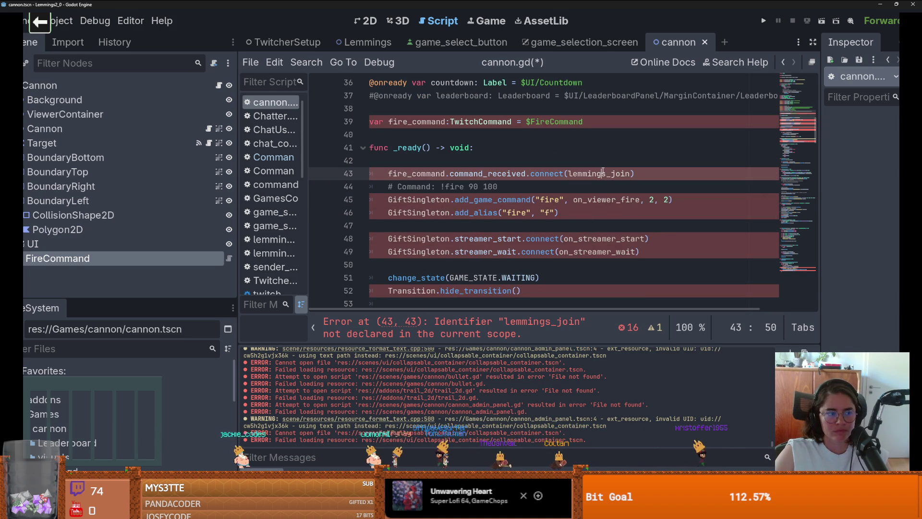
{"action": "key", "text": "ctrl+v"}
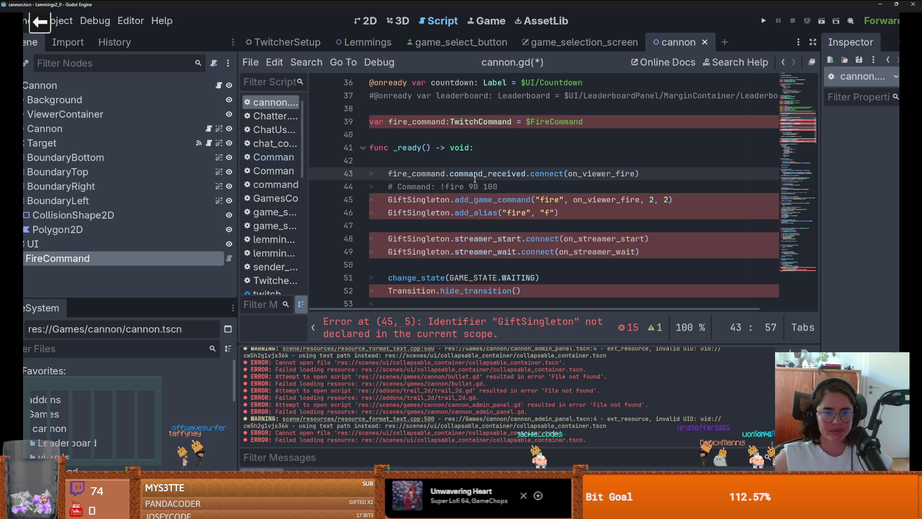
Step: Delete the two GiftSingleton fire command lines and select FireCommand with a wider Inspector
{"action": "left_click_drag", "start_coordinate": [560, 212], "coordinate": [363, 193]}
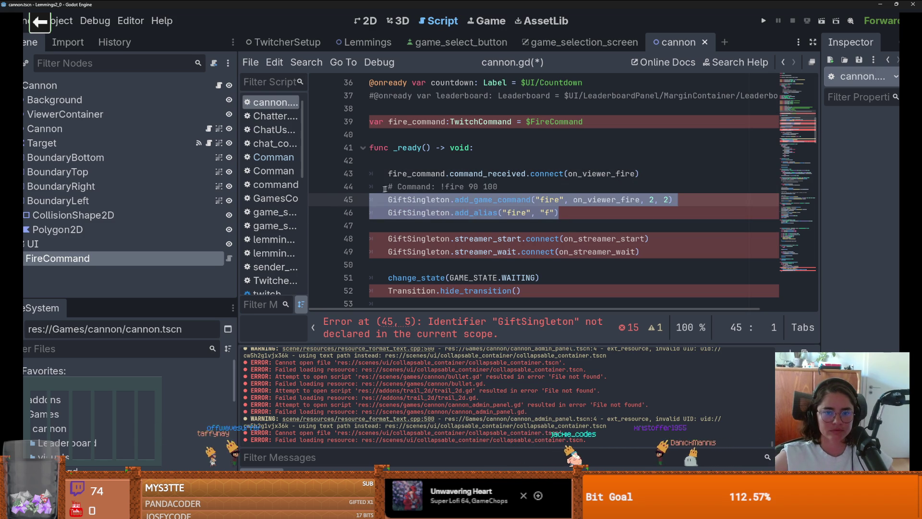
{"action": "key", "text": "BackSpace"}
{"action": "double_click", "coordinate": [58, 258]}
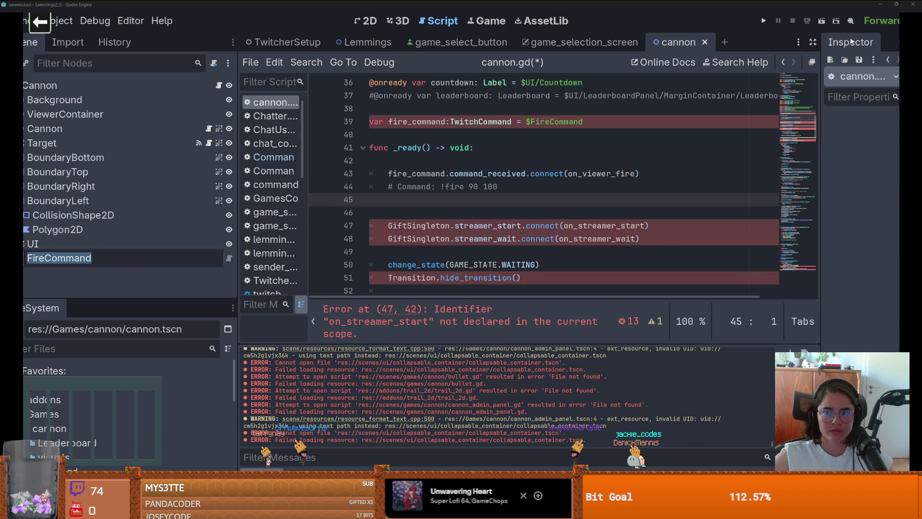
{"action": "left_click_drag", "start_coordinate": [820, 140], "coordinate": [596, 145]}
{"action": "key", "text": "Up"}
Step: Add 'f' as element 0 of FireCommand's Aliases list and save the scene
{"action": "key", "text": "Down"}
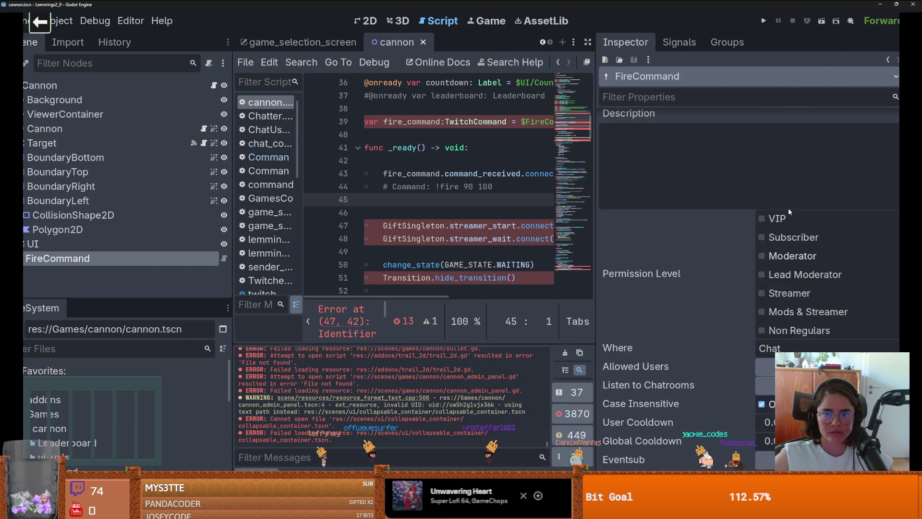
{"action": "left_click", "coordinate": [786, 157]}
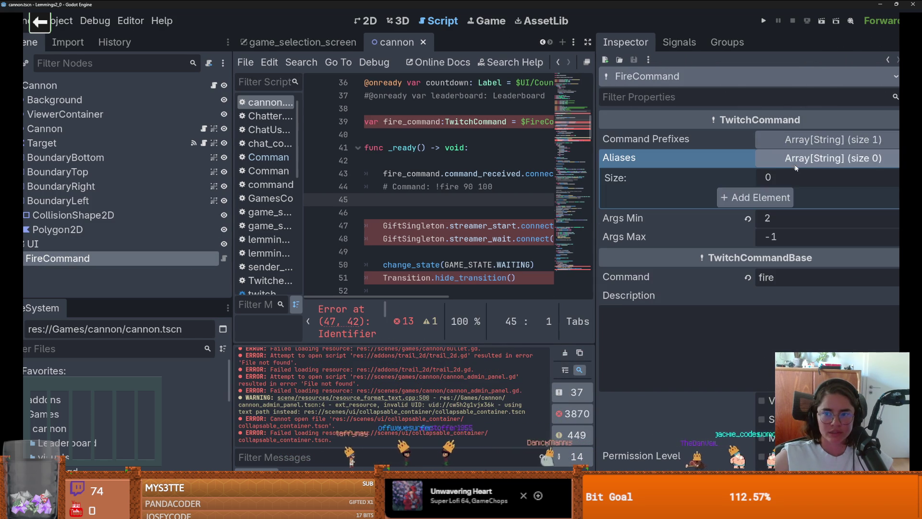
{"action": "left_click", "coordinate": [754, 198]}
{"action": "left_click", "coordinate": [831, 195]}
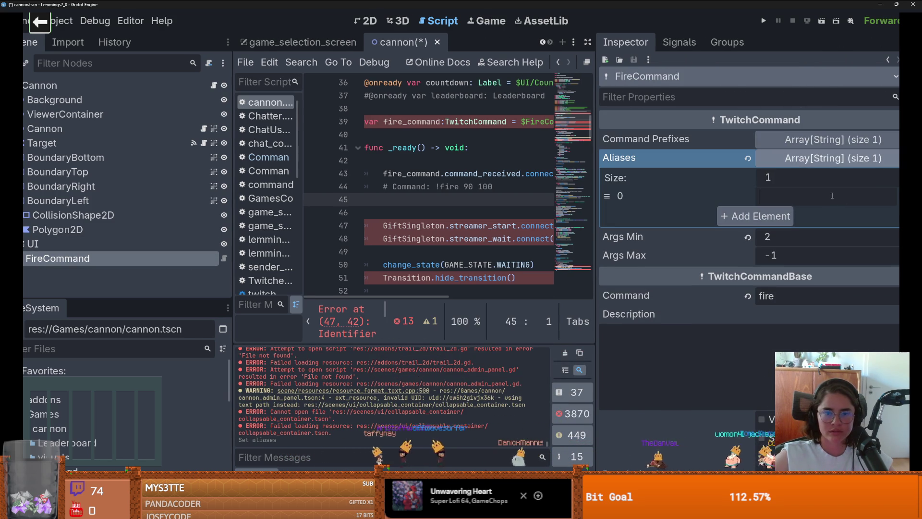
{"action": "type", "text": "f"}
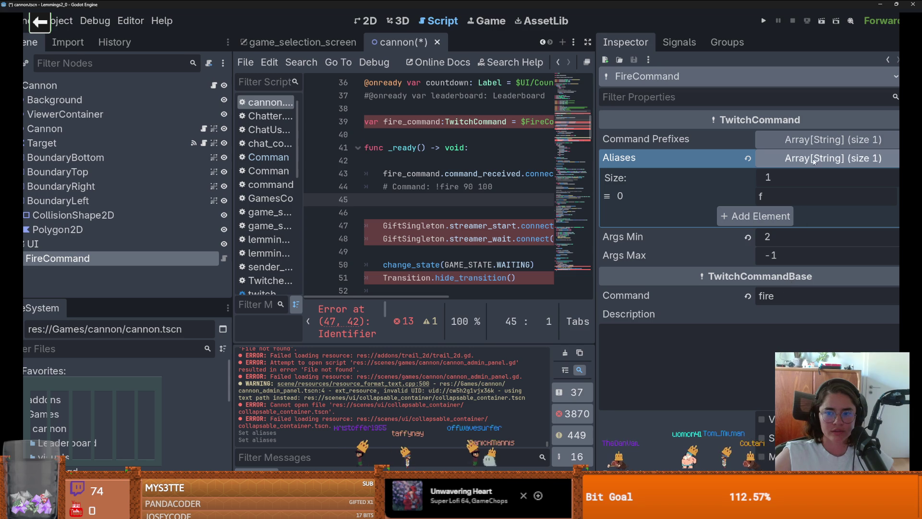
{"action": "key", "text": "ctrl+s"}
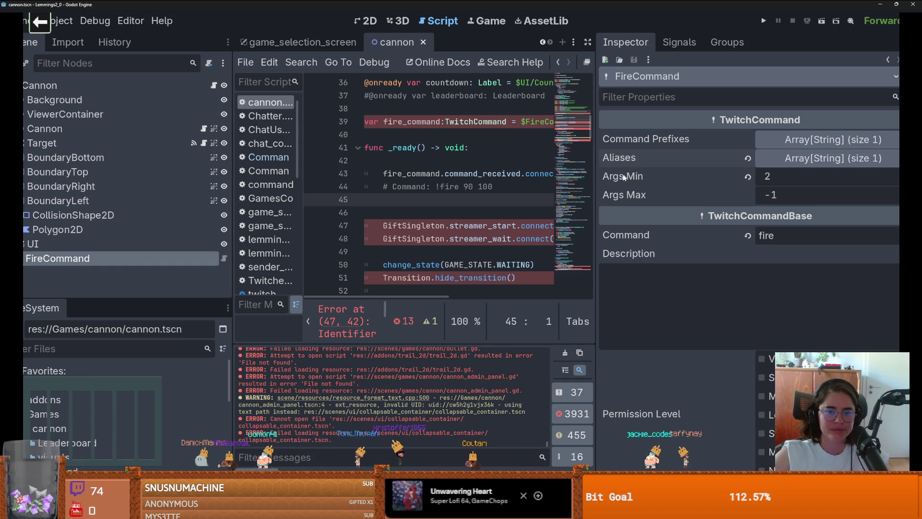
Step: Delete the GiftSingleton streamer signal lines and the # Command comment from _ready
{"action": "left_click_drag", "start_coordinate": [594, 195], "coordinate": [795, 196]}
{"action": "scroll", "coordinate": [480, 192], "scroll_direction": "down", "scroll_amount": 4}
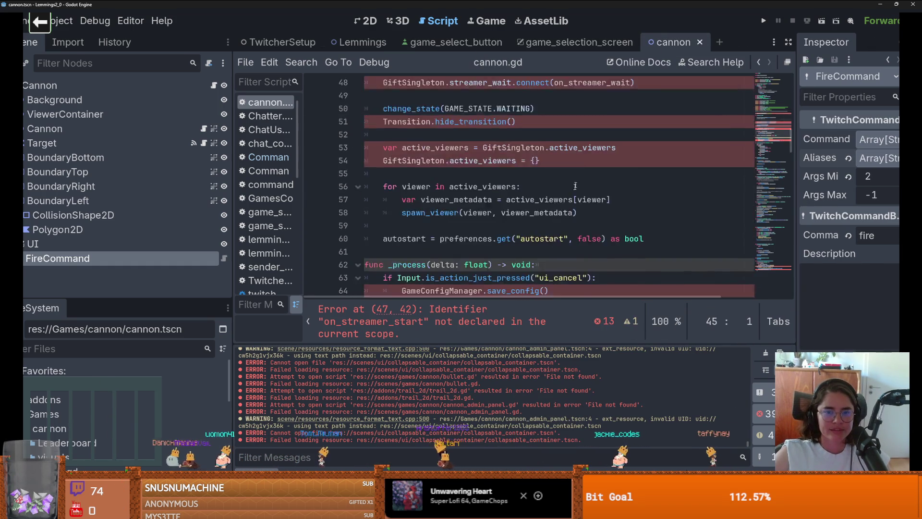
{"action": "scroll", "coordinate": [480, 192], "scroll_direction": "up", "scroll_amount": 3}
{"action": "left_click_drag", "start_coordinate": [635, 199], "coordinate": [356, 185]}
{"action": "key", "text": "BackSpace"}
{"action": "triple_click", "coordinate": [422, 147]}
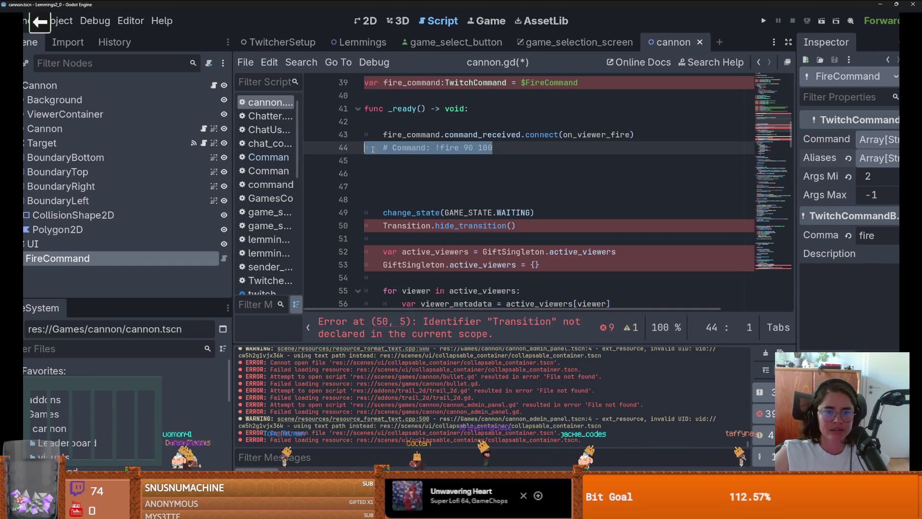
{"action": "key", "text": "BackSpace"}
Step: Remove the blank lines above change_state and delete the Transition.hide_transition and active_viewers lines
{"action": "scroll", "coordinate": [423, 162], "scroll_direction": "down", "scroll_amount": 1}
{"action": "left_click", "coordinate": [423, 162]}
{"action": "key", "text": "BackSpace"}
{"action": "key", "text": "BackSpace"}
{"action": "key", "text": "BackSpace"}
{"action": "scroll", "coordinate": [432, 173], "scroll_direction": "up", "scroll_amount": 1}
{"action": "double_click", "coordinate": [410, 173]}
{"action": "scroll", "coordinate": [519, 184], "scroll_direction": "down", "scroll_amount": 1}
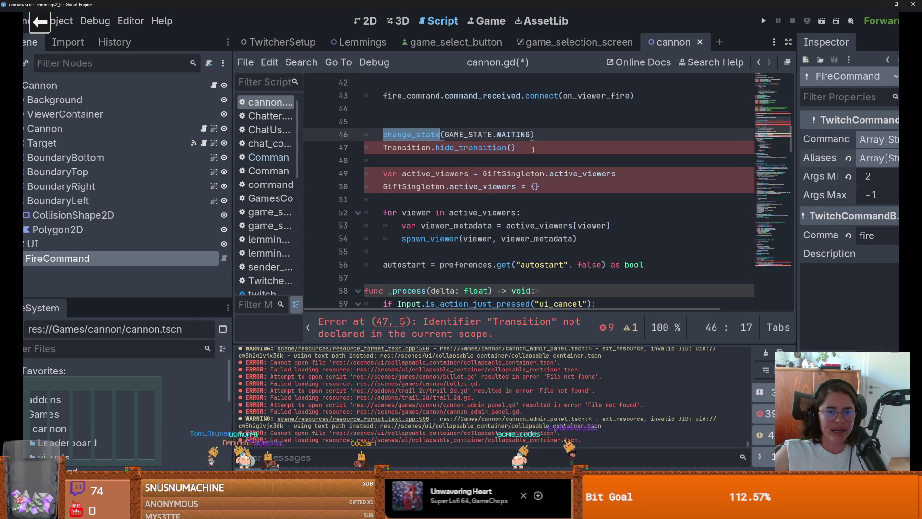
{"action": "left_click", "coordinate": [492, 148]}
{"action": "scroll", "coordinate": [509, 151], "scroll_direction": "down", "scroll_amount": 1}
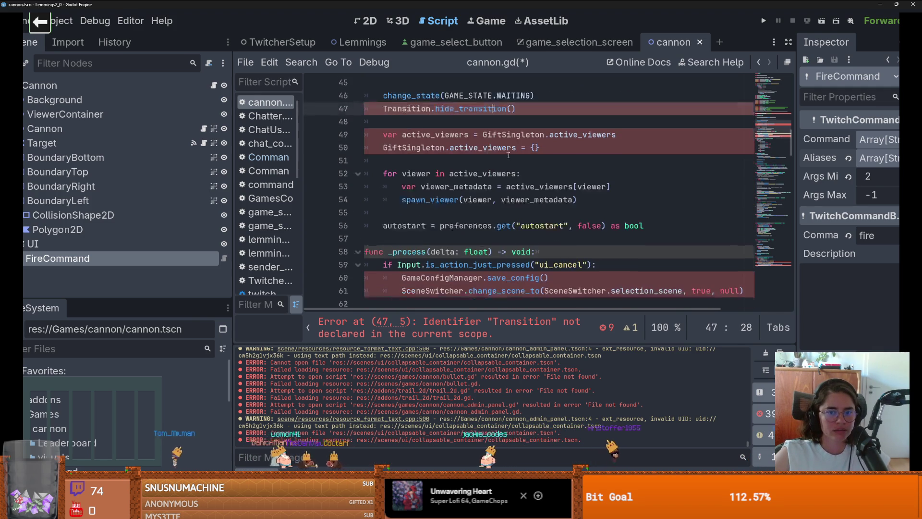
{"action": "double_click", "coordinate": [440, 135]}
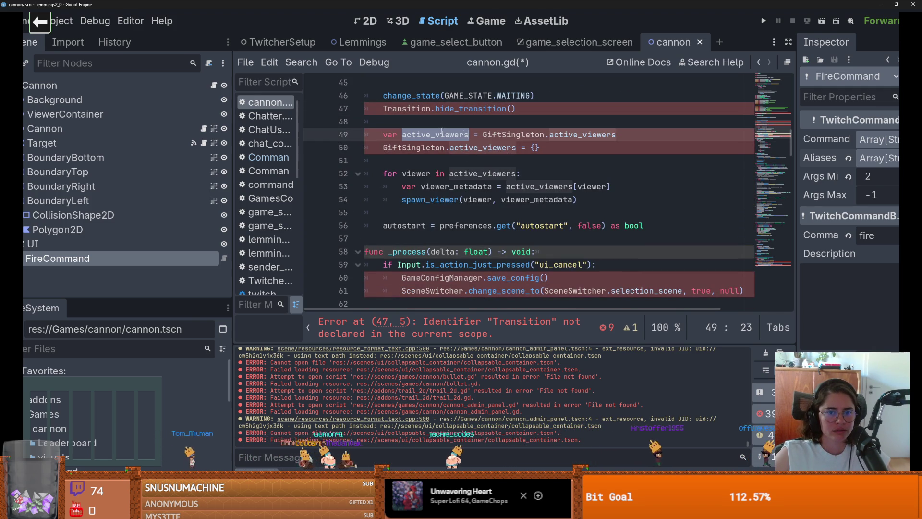
{"action": "left_click_drag", "start_coordinate": [567, 145], "coordinate": [536, 96]}
{"action": "key", "text": "BackSpace"}
Step: Comment out the viewer-spawning for loop with Ctrl+K
{"action": "double_click", "coordinate": [416, 121]}
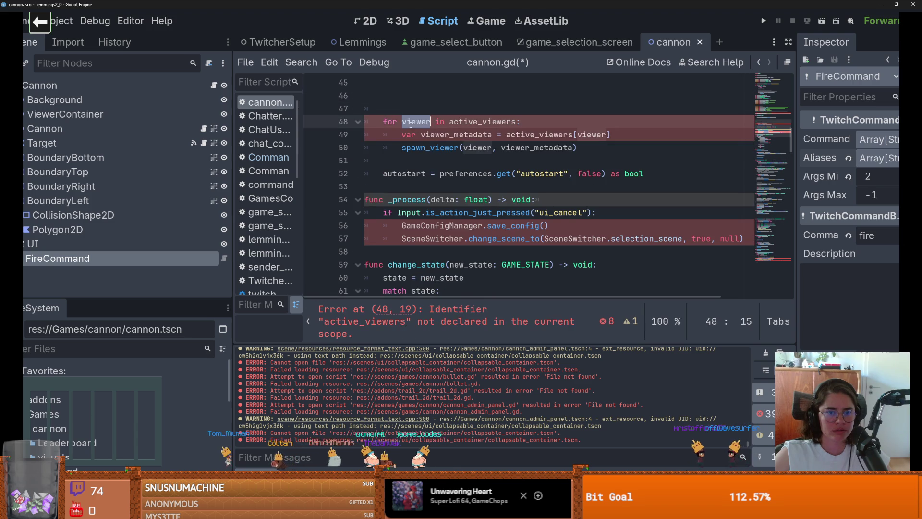
{"action": "scroll", "coordinate": [473, 151], "scroll_direction": "down", "scroll_amount": 1}
{"action": "scroll", "coordinate": [473, 152], "scroll_direction": "up", "scroll_amount": 2}
{"action": "left_click", "coordinate": [578, 187]}
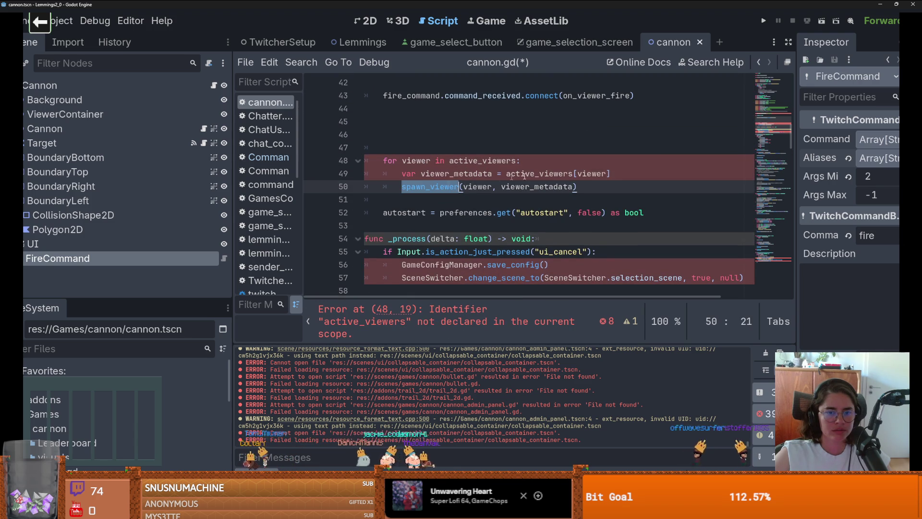
{"action": "left_click", "coordinate": [362, 157], "text": "shift"}
{"action": "key", "text": "ctrl+k"}
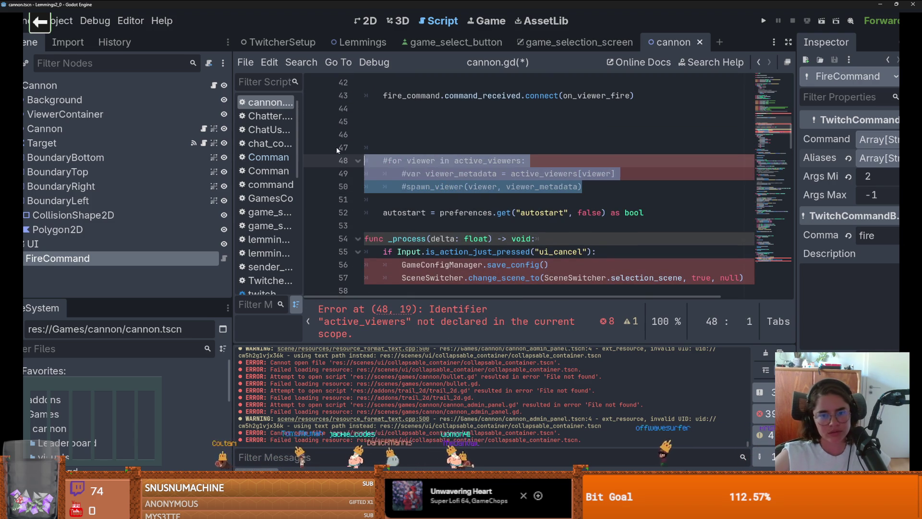
Step: Save cannon.gd with _ready ending at the autostart line
{"action": "left_click", "coordinate": [661, 211]}
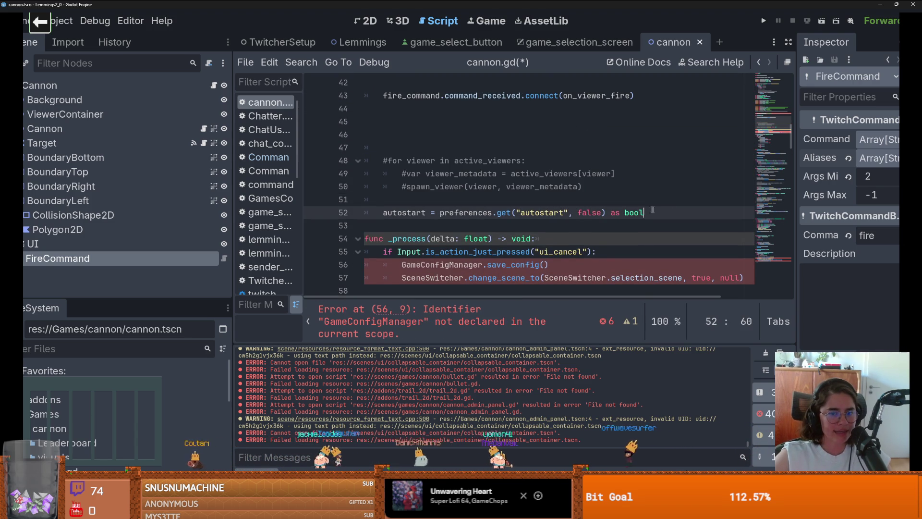
{"action": "mouse_move", "coordinate": [500, 213]}
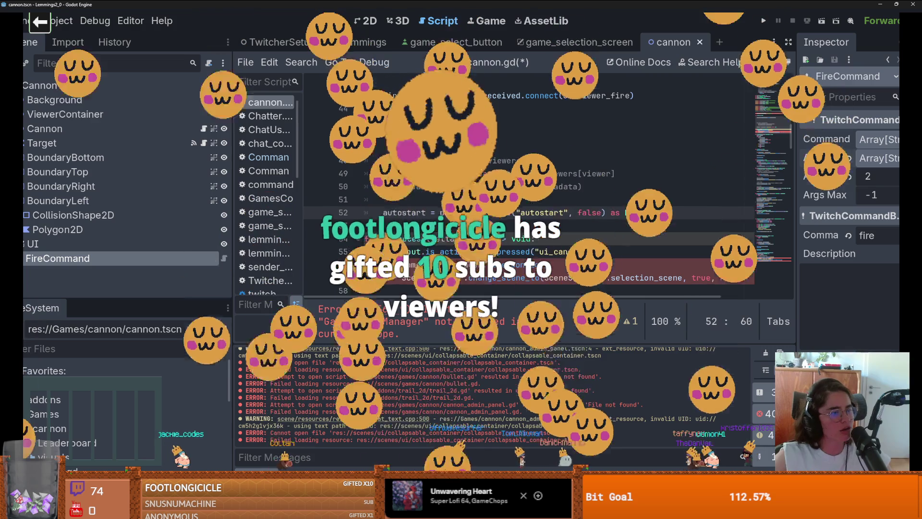
{"action": "left_click", "coordinate": [63, 258]}
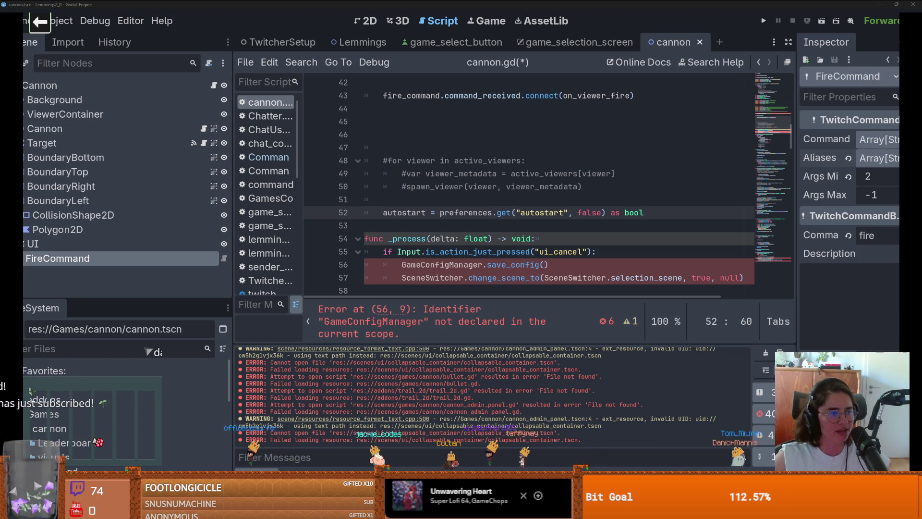
{"action": "left_click", "coordinate": [466, 211]}
{"action": "key", "text": "ctrl+s"}
Step: Widen the script editor and select the whole _process function
{"action": "scroll", "coordinate": [465, 203], "scroll_direction": "down", "scroll_amount": 3}
{"action": "scroll", "coordinate": [421, 216], "scroll_direction": "up", "scroll_amount": 2}
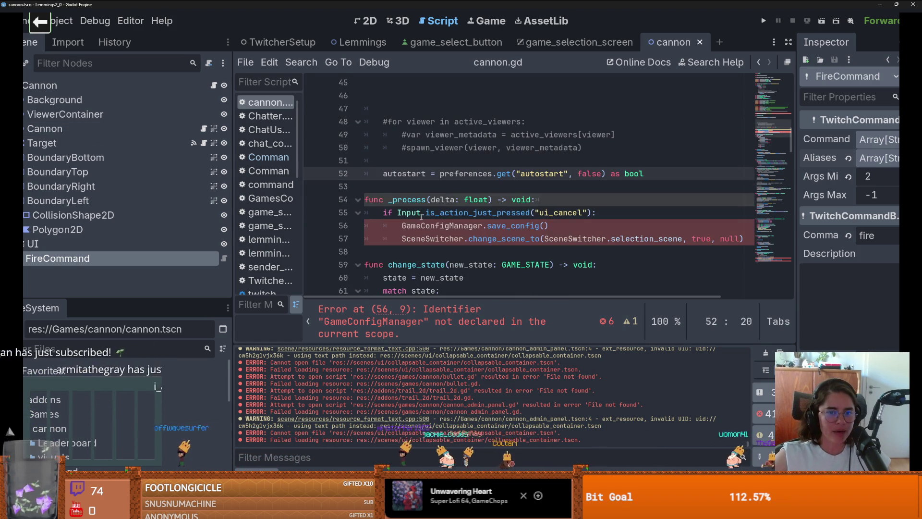
{"action": "scroll", "coordinate": [457, 232], "scroll_direction": "down", "scroll_amount": 1}
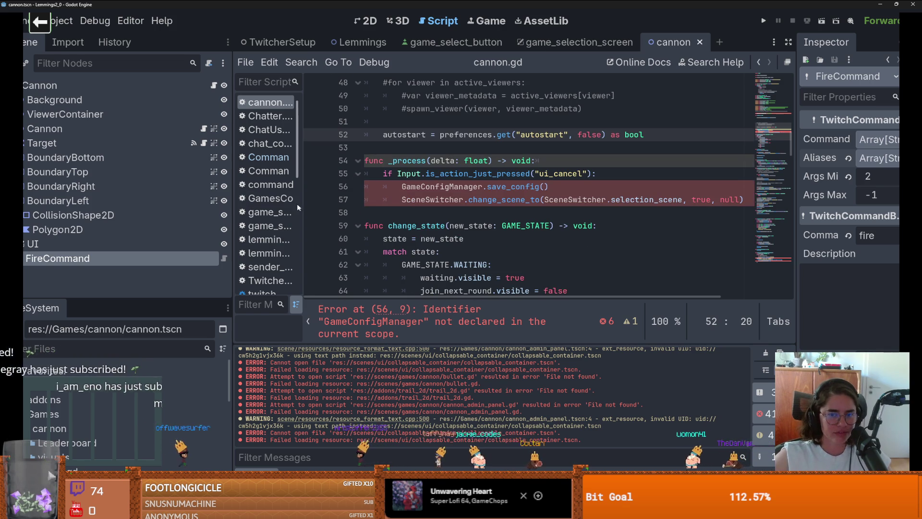
{"action": "left_click_drag", "start_coordinate": [234, 207], "coordinate": [127, 193]}
{"action": "left_click_drag", "start_coordinate": [313, 207], "coordinate": [242, 168]}
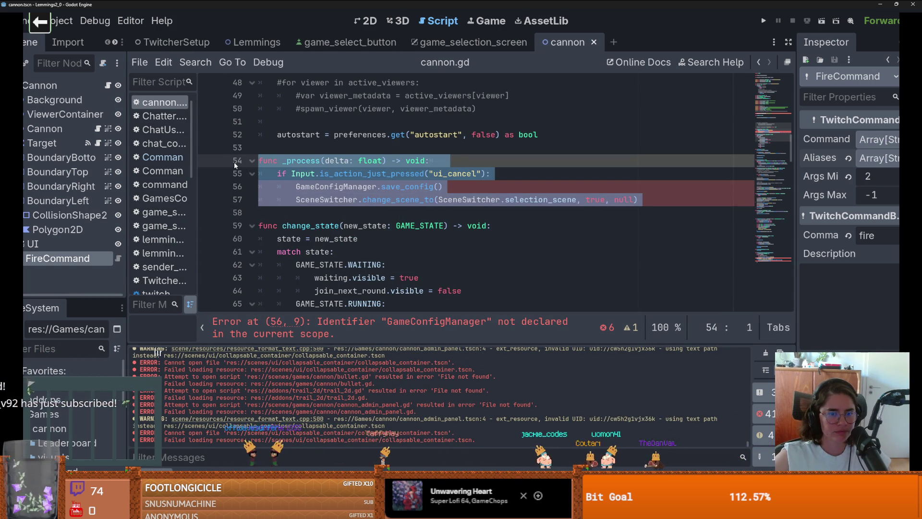
Step: Delete the _process function and save cannon.gd
{"action": "key", "text": "Delete"}
{"action": "key", "text": "ctrl+s"}
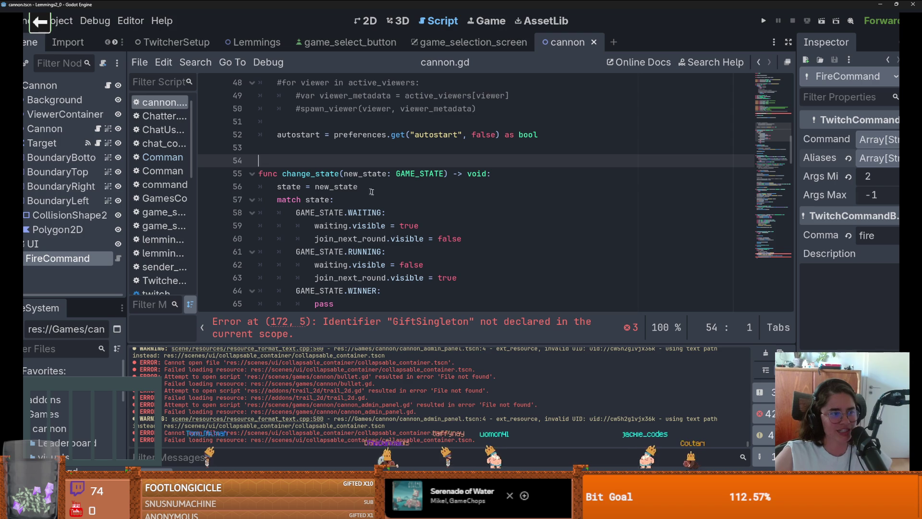
{"action": "scroll", "coordinate": [404, 208], "scroll_direction": "down", "scroll_amount": 1}
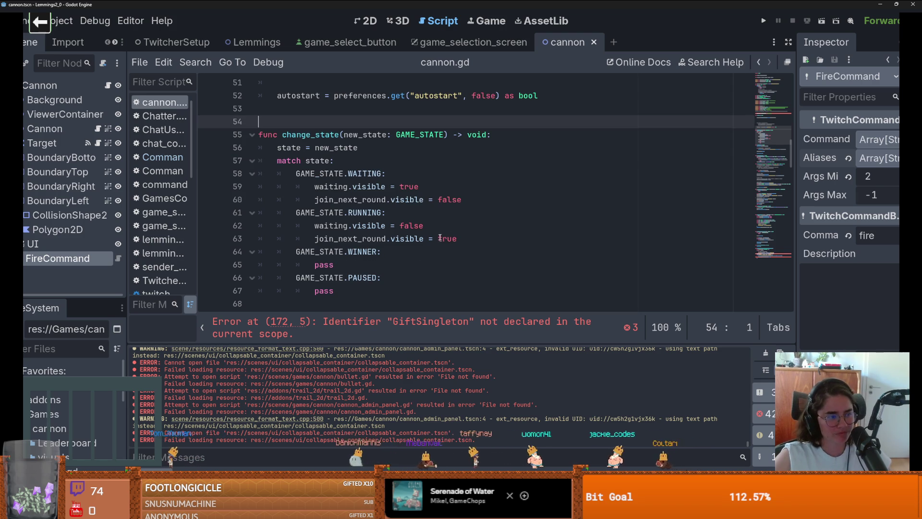
{"action": "scroll", "coordinate": [448, 247], "scroll_direction": "up", "scroll_amount": 1}
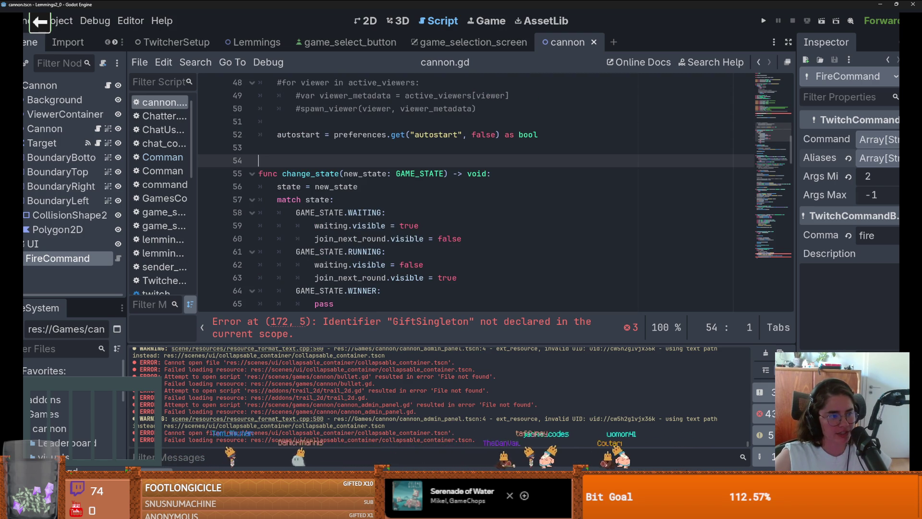
{"action": "left_click", "coordinate": [430, 264]}
{"action": "scroll", "coordinate": [325, 197], "scroll_direction": "down", "scroll_amount": 2}
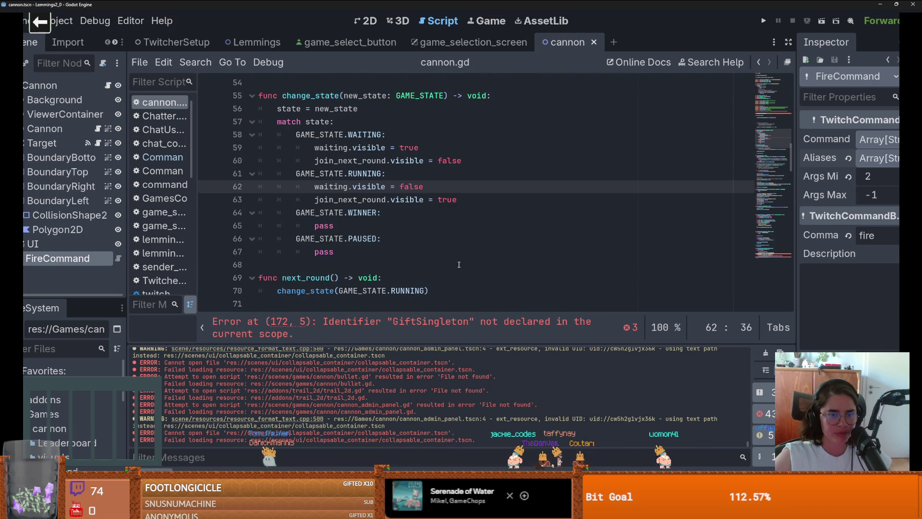
Step: Review the join_next_round call and the next_round function in cannon.gd
{"action": "double_click", "coordinate": [325, 198]}
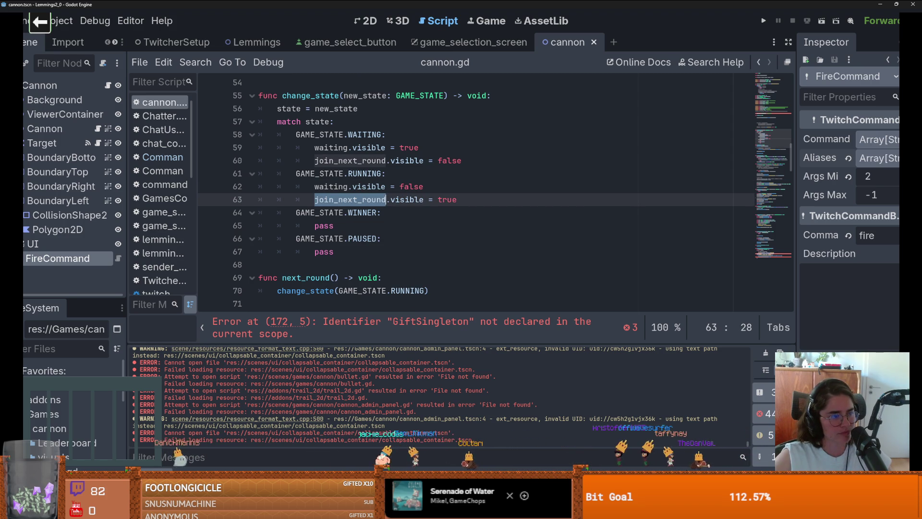
{"action": "left_click", "coordinate": [210, 255]}
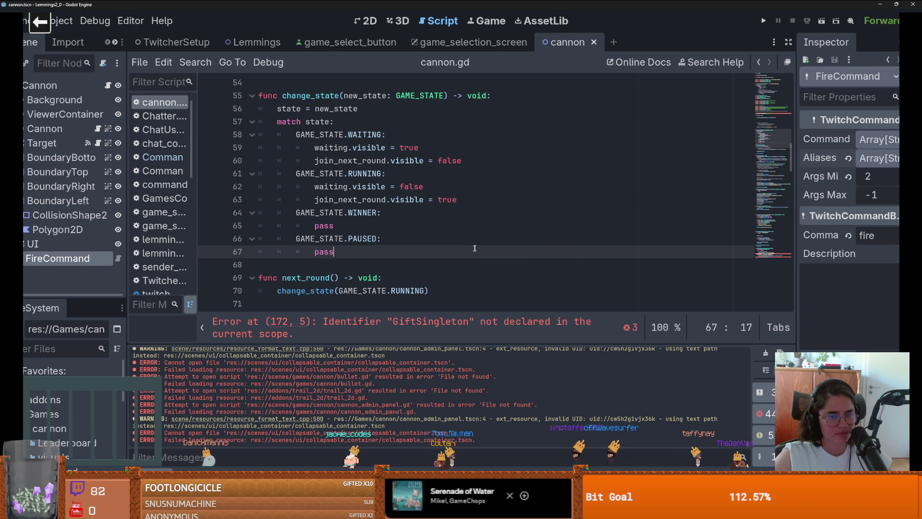
{"action": "scroll", "coordinate": [288, 192], "scroll_direction": "down", "scroll_amount": 4}
{"action": "left_click", "coordinate": [298, 123]}
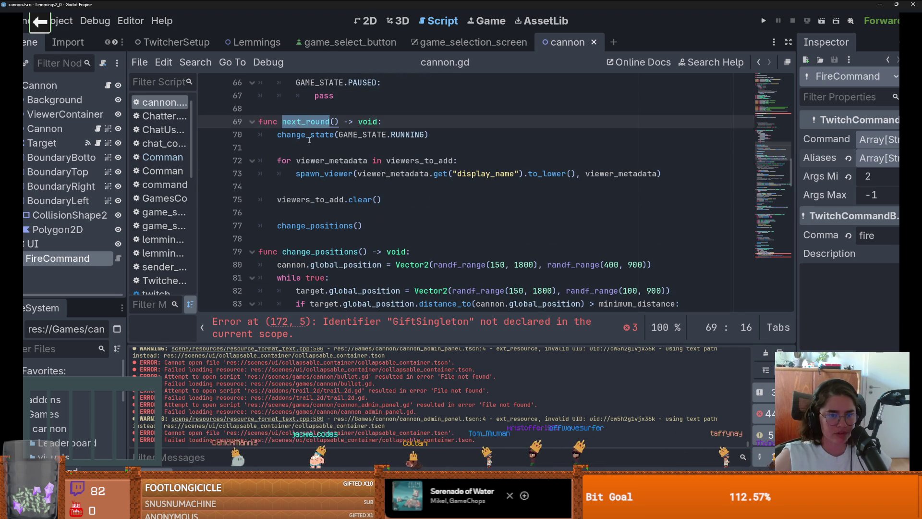
{"action": "scroll", "coordinate": [299, 144], "scroll_direction": "down", "scroll_amount": 4}
{"action": "scroll", "coordinate": [336, 144], "scroll_direction": "up", "scroll_amount": 3}
{"action": "left_click", "coordinate": [309, 96]}
{"action": "scroll", "coordinate": [356, 187], "scroll_direction": "up", "scroll_amount": 1}
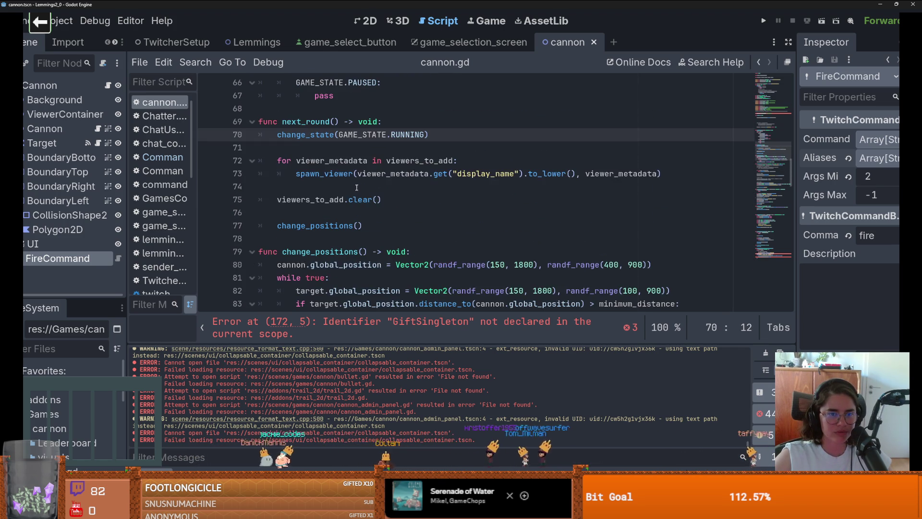
{"action": "scroll", "coordinate": [357, 187], "scroll_direction": "down", "scroll_amount": 15}
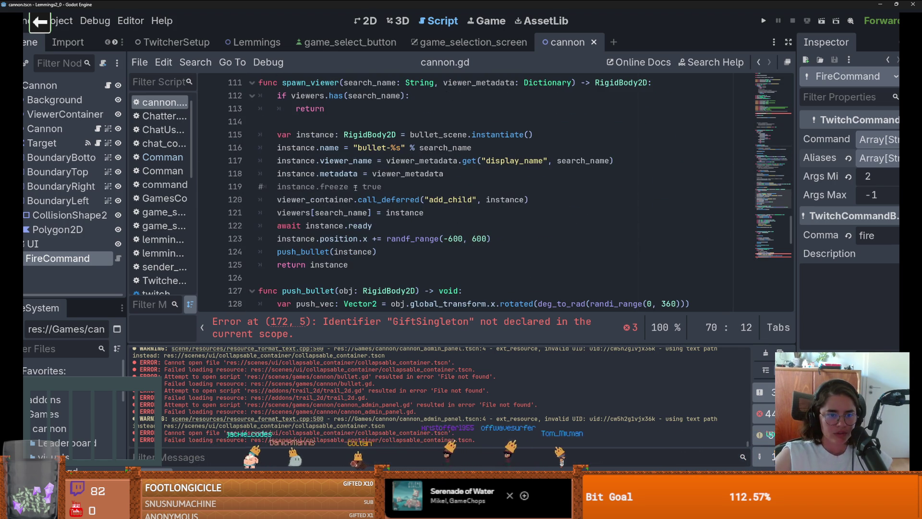
Step: Save the cannon scene and drag the Inspector splitter left to widen it
{"action": "key", "text": "ctrl+s"}
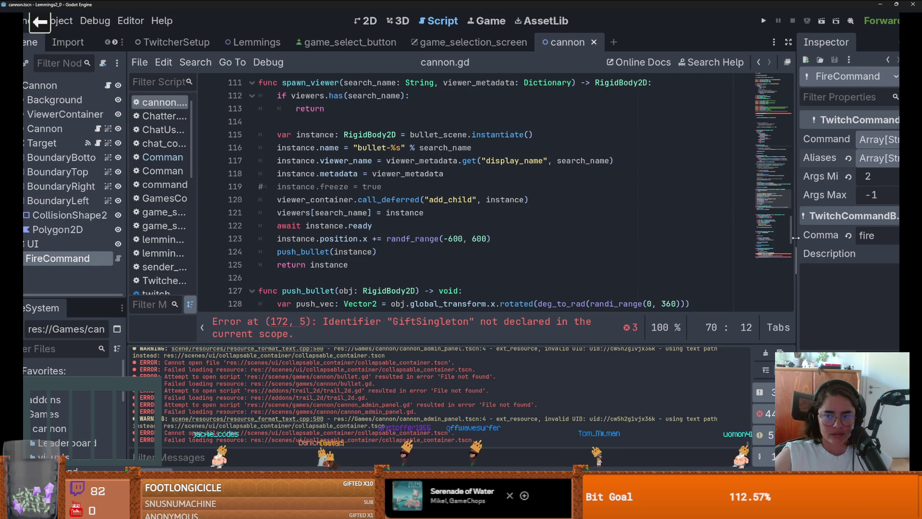
{"action": "left_click_drag", "start_coordinate": [799, 237], "coordinate": [735, 231]}
{"action": "scroll", "coordinate": [362, 211], "scroll_direction": "up", "scroll_amount": 20}
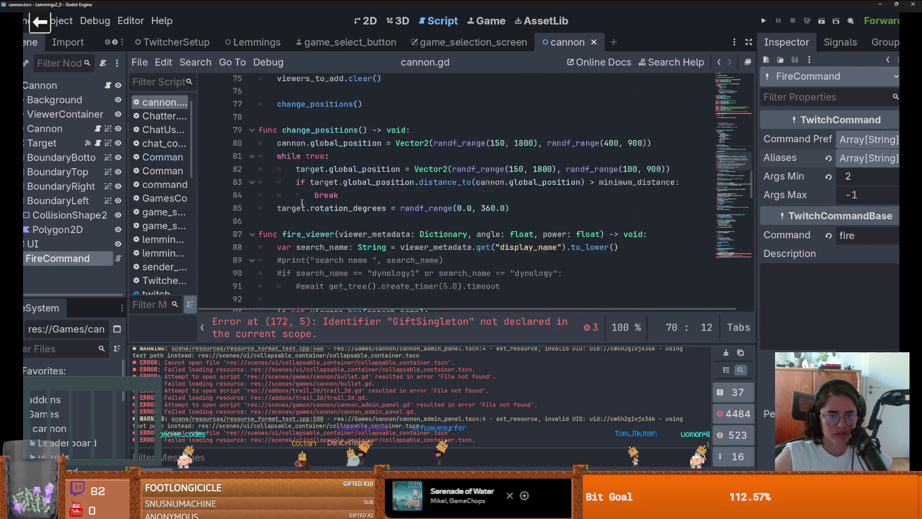
{"action": "scroll", "coordinate": [363, 211], "scroll_direction": "up", "scroll_amount": 9}
{"action": "scroll", "coordinate": [398, 216], "scroll_direction": "down", "scroll_amount": 3}
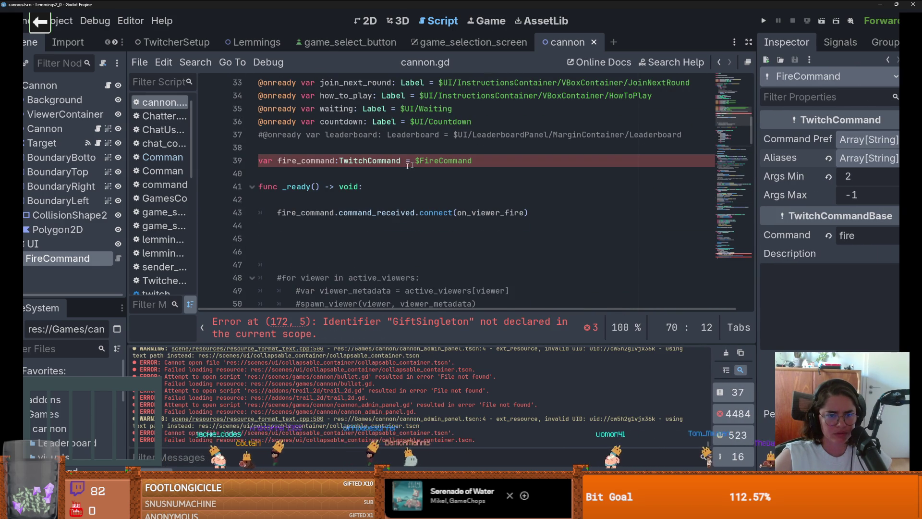
{"action": "scroll", "coordinate": [461, 169], "scroll_direction": "down", "scroll_amount": 5}
Step: Comment out the GiftSingleton set_active_viewers call on line 172
{"action": "left_click", "coordinate": [406, 327]}
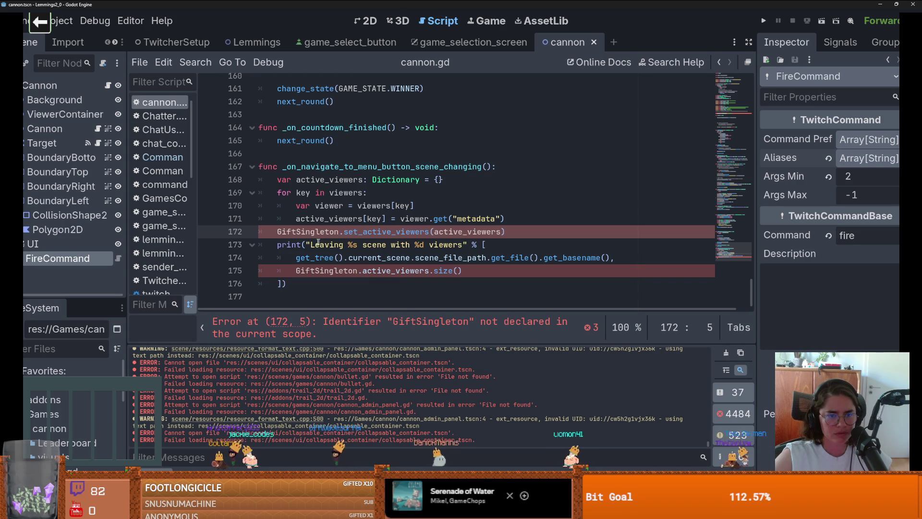
{"action": "double_click", "coordinate": [402, 232]}
{"action": "double_click", "coordinate": [323, 233]}
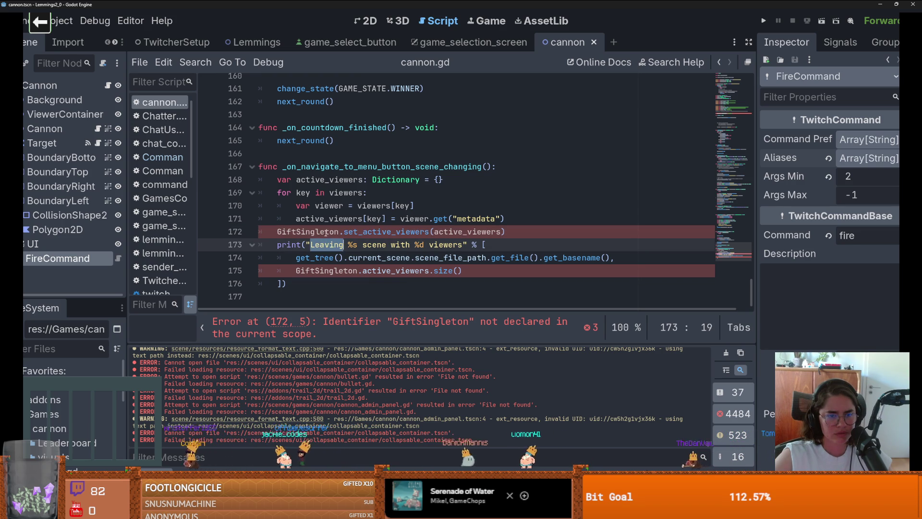
{"action": "left_click", "coordinate": [510, 229]}
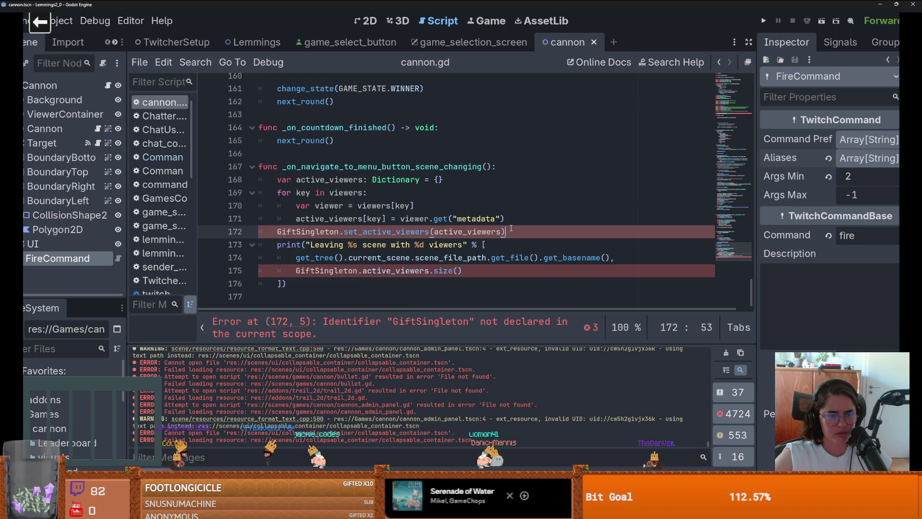
{"action": "key", "text": "ctrl+k"}
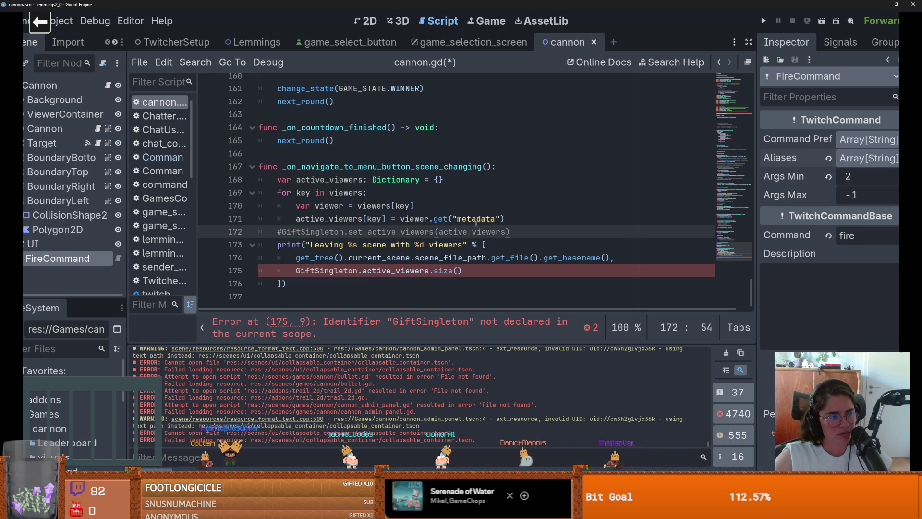
Step: Comment out the 'Leaving scene' print block on lines 173–176
{"action": "left_click", "coordinate": [340, 270]}
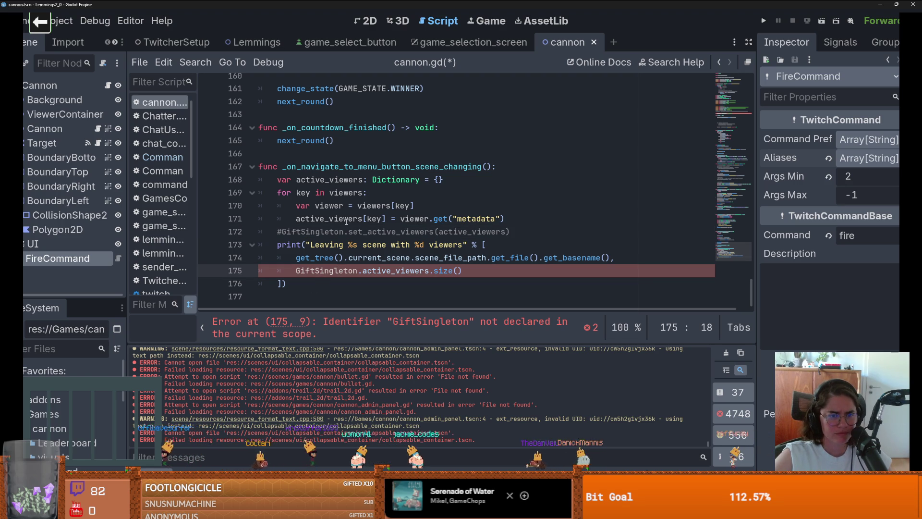
{"action": "left_click_drag", "start_coordinate": [302, 291], "coordinate": [256, 246]}
{"action": "key", "text": "ctrl+k"}
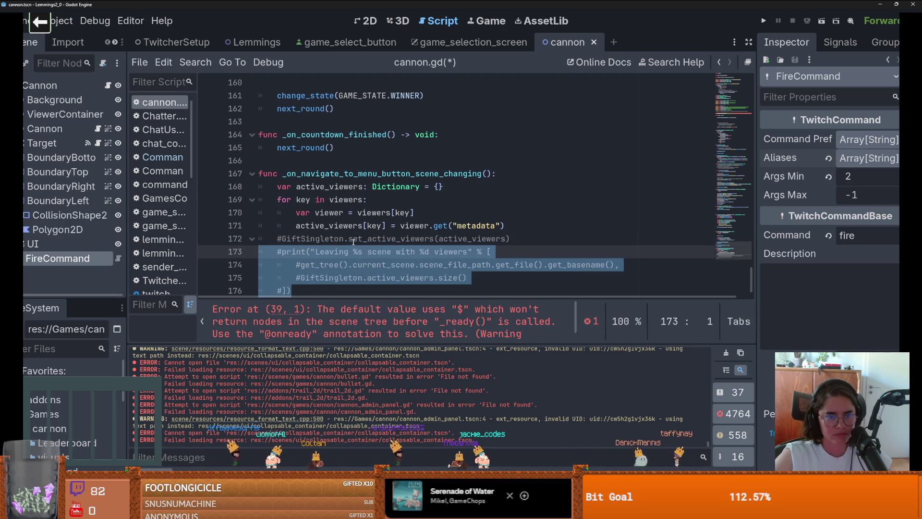
{"action": "left_click", "coordinate": [398, 331]}
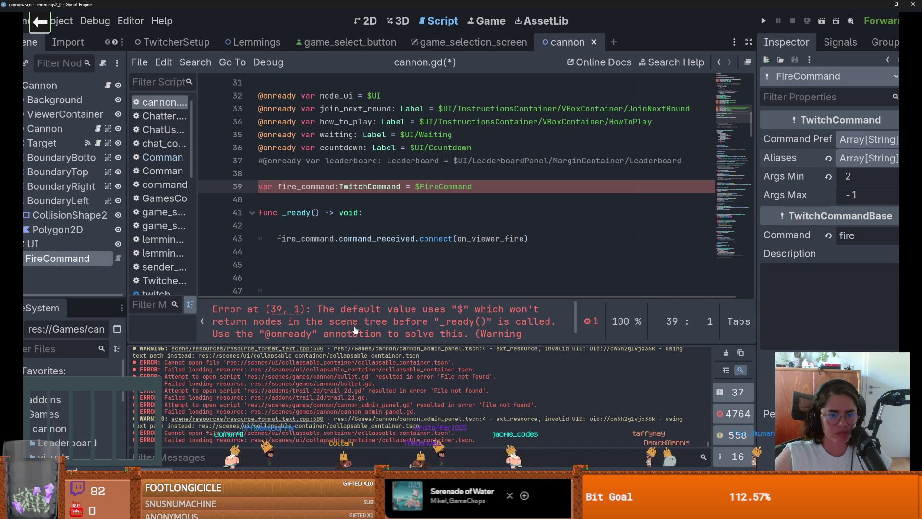
{"action": "left_click_drag", "start_coordinate": [339, 313], "coordinate": [404, 316]}
{"action": "left_click_drag", "start_coordinate": [264, 322], "coordinate": [483, 325]}
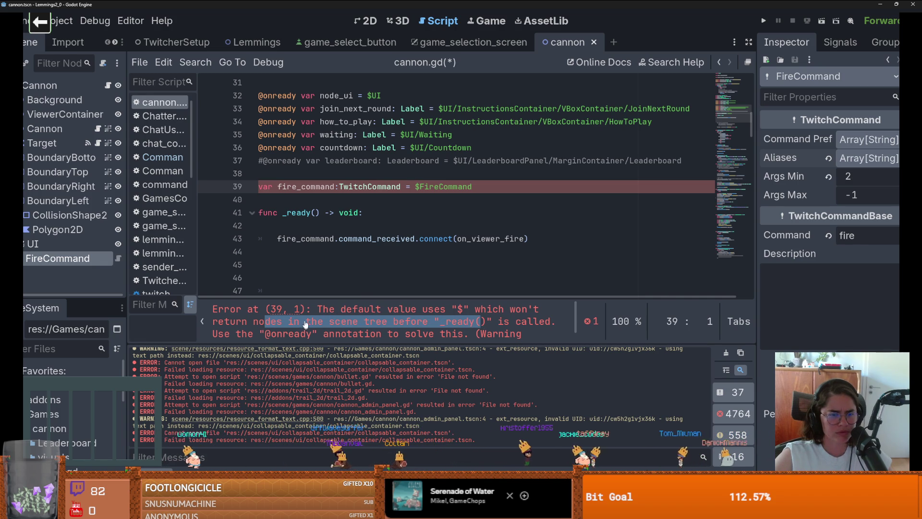
{"action": "left_click", "coordinate": [259, 188]}
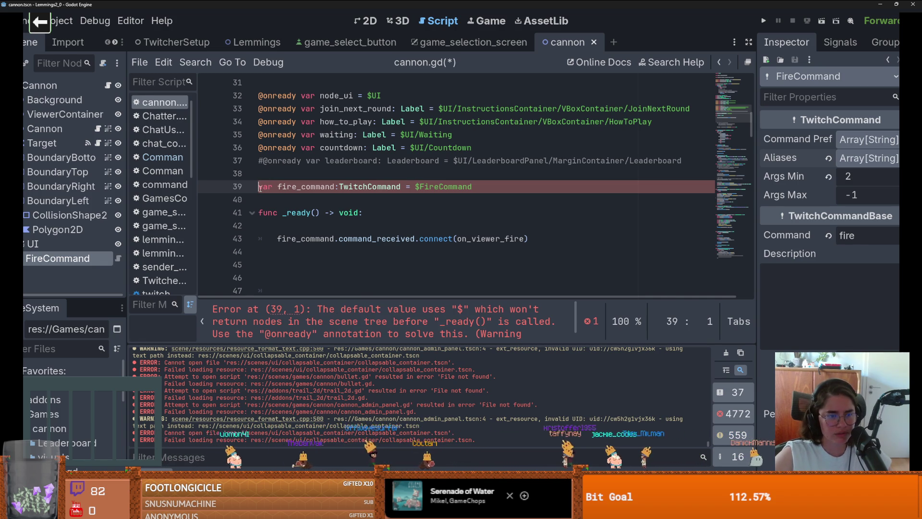
{"action": "type", "text": "@onready"}
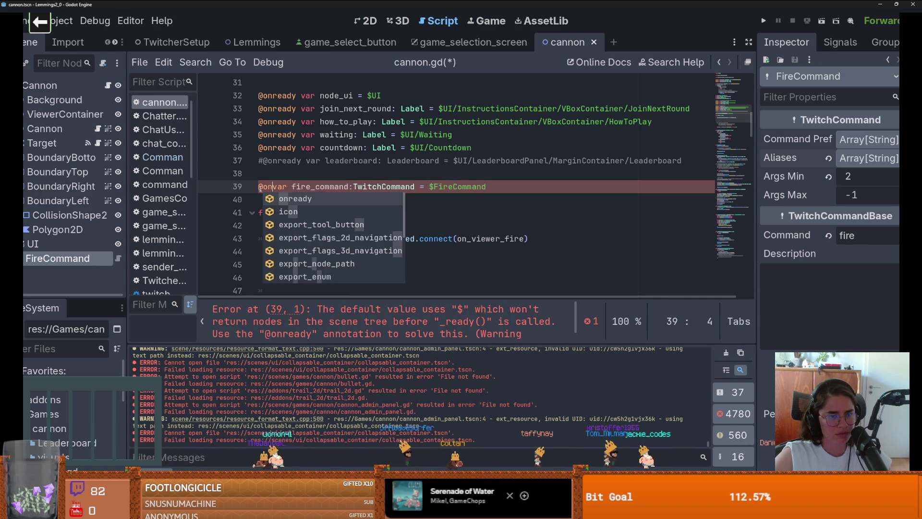
{"action": "key", "text": "ctrl+s"}
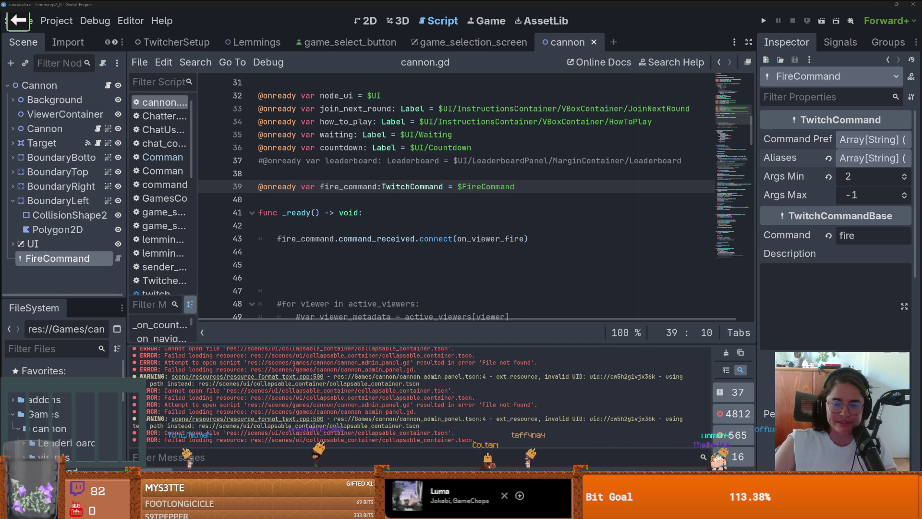
Step: Switch from the Godot editor to the Discord window with Alt+Tab
{"action": "key", "text": "alt+Tab"}
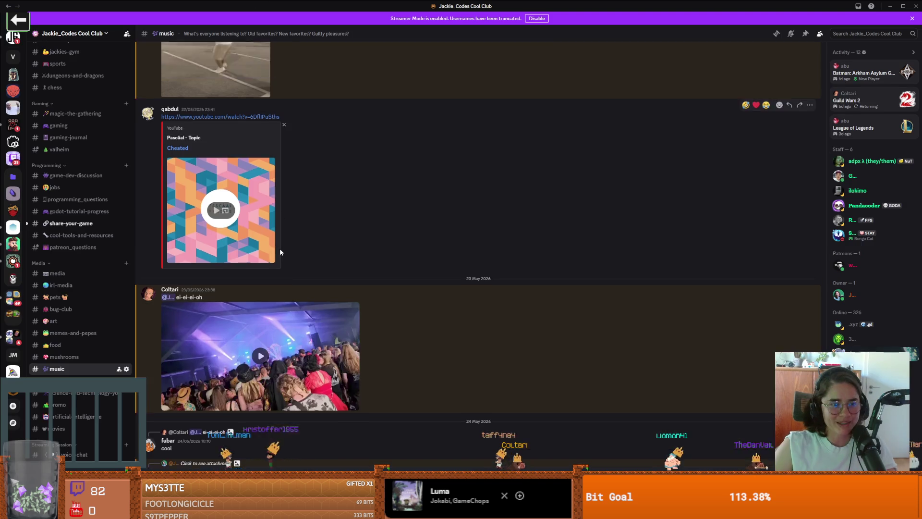
Step: Play the MaskInDeez.mp3 attachment in #music, then return to cannon.gd in Godot
{"action": "scroll", "coordinate": [280, 248], "scroll_direction": "down", "scroll_amount": 5}
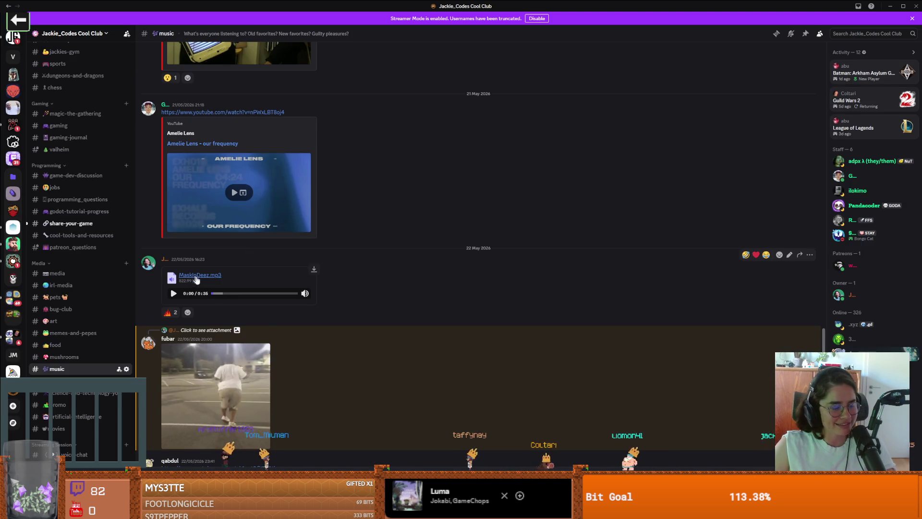
{"action": "left_click", "coordinate": [174, 293]}
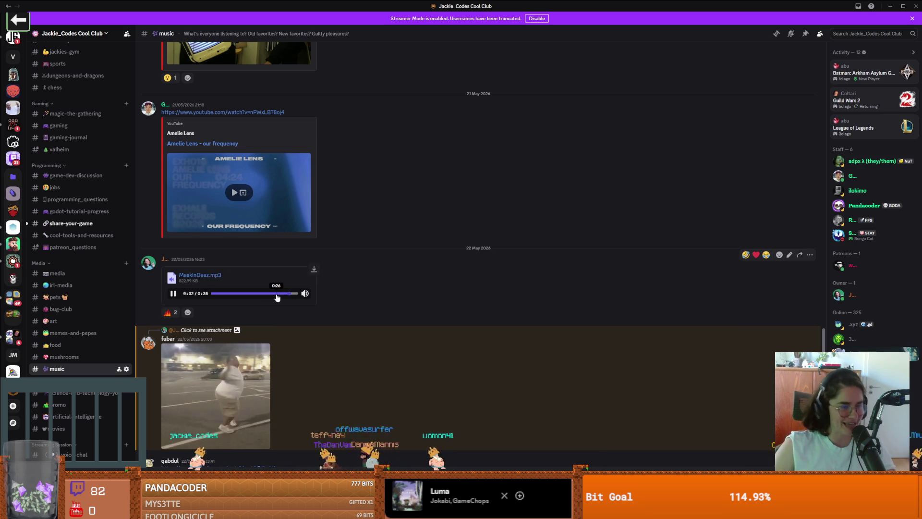
{"action": "key", "text": "alt+Tab"}
{"action": "left_click", "coordinate": [489, 230]}
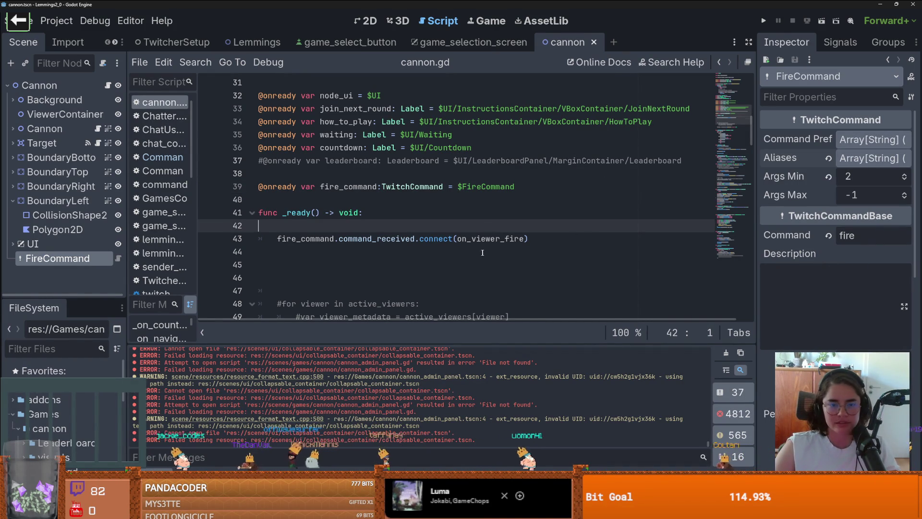
Step: Save cannon.gd, scroll through it for review, and switch to the lemmings.gd script
{"action": "left_click", "coordinate": [483, 252]}
{"action": "key", "text": "ctrl+s"}
{"action": "scroll", "coordinate": [485, 254], "scroll_direction": "down", "scroll_amount": 15}
{"action": "scroll", "coordinate": [489, 257], "scroll_direction": "down", "scroll_amount": 20}
{"action": "scroll", "coordinate": [490, 258], "scroll_direction": "up", "scroll_amount": 20}
{"action": "scroll", "coordinate": [489, 254], "scroll_direction": "up", "scroll_amount": 1}
{"action": "scroll", "coordinate": [492, 247], "scroll_direction": "down", "scroll_amount": 1}
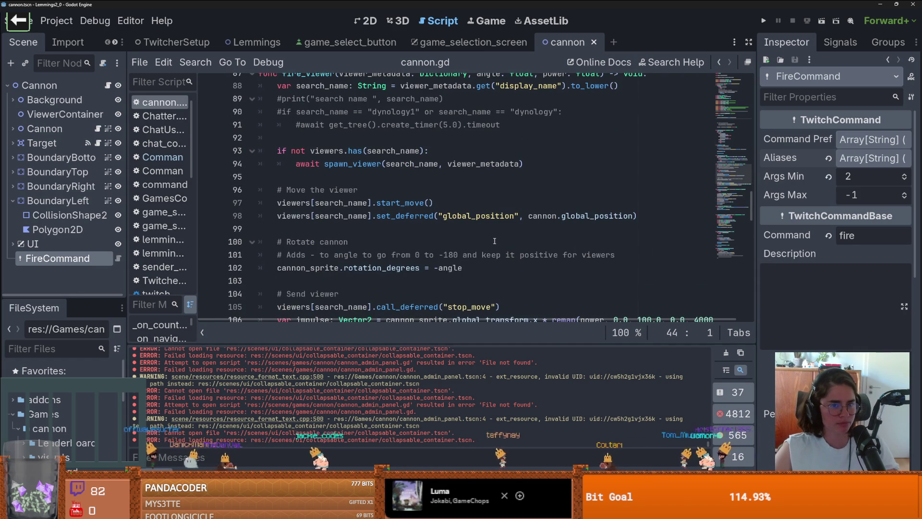
{"action": "scroll", "coordinate": [494, 241], "scroll_direction": "up", "scroll_amount": 6}
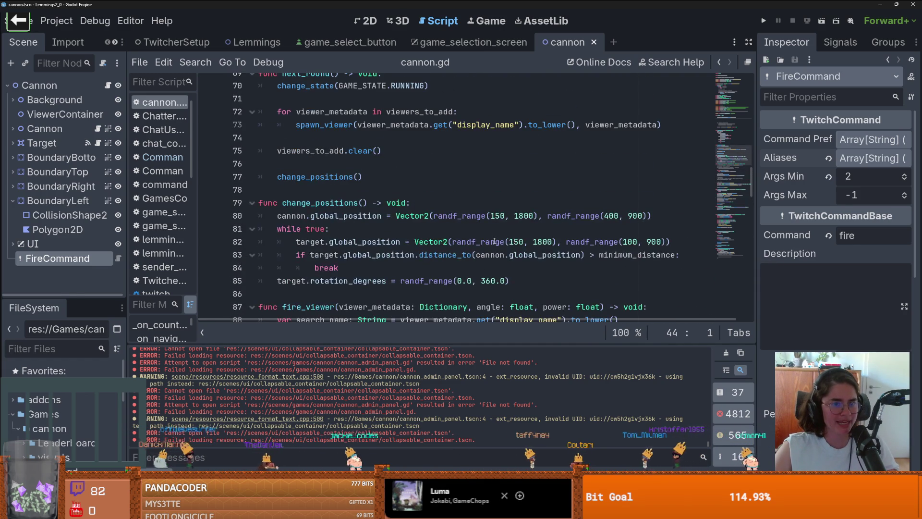
{"action": "scroll", "coordinate": [495, 241], "scroll_direction": "down", "scroll_amount": 3}
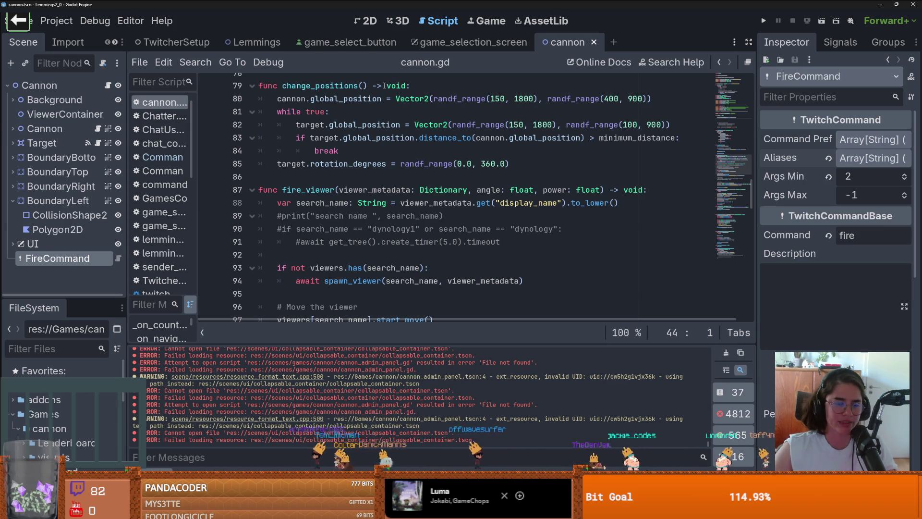
{"action": "left_click", "coordinate": [250, 42]}
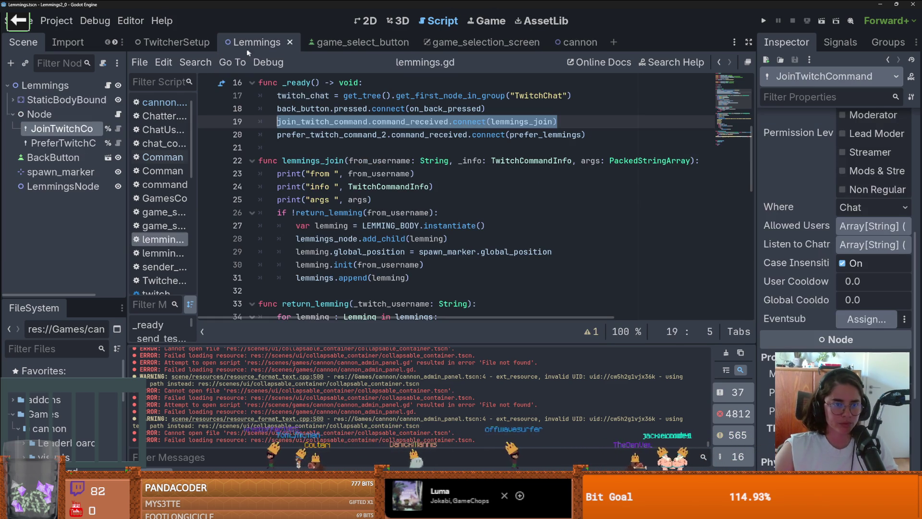
{"action": "scroll", "coordinate": [360, 171], "scroll_direction": "up", "scroll_amount": 3}
{"action": "scroll", "coordinate": [361, 171], "scroll_direction": "down", "scroll_amount": 2}
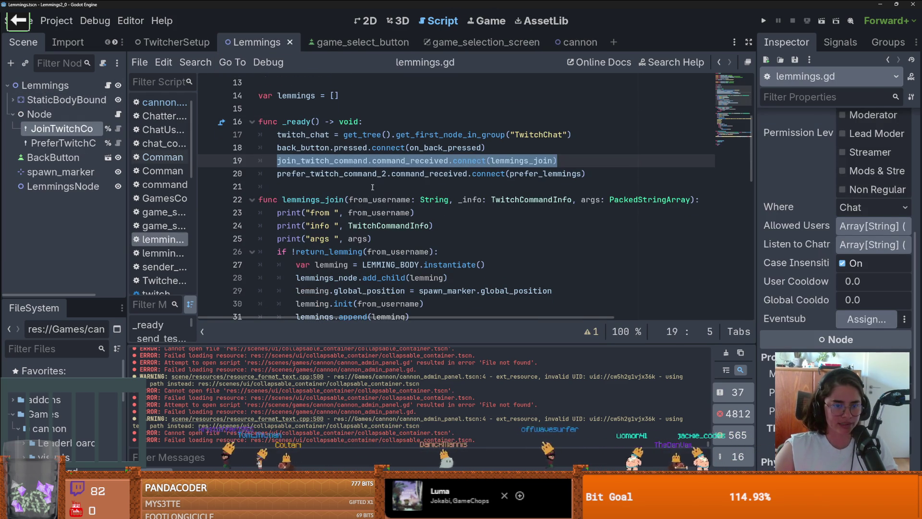
{"action": "left_click_drag", "start_coordinate": [349, 200], "coordinate": [682, 198]}
{"action": "key", "text": "shift+Right"}
{"action": "key", "text": "shift+Right"}
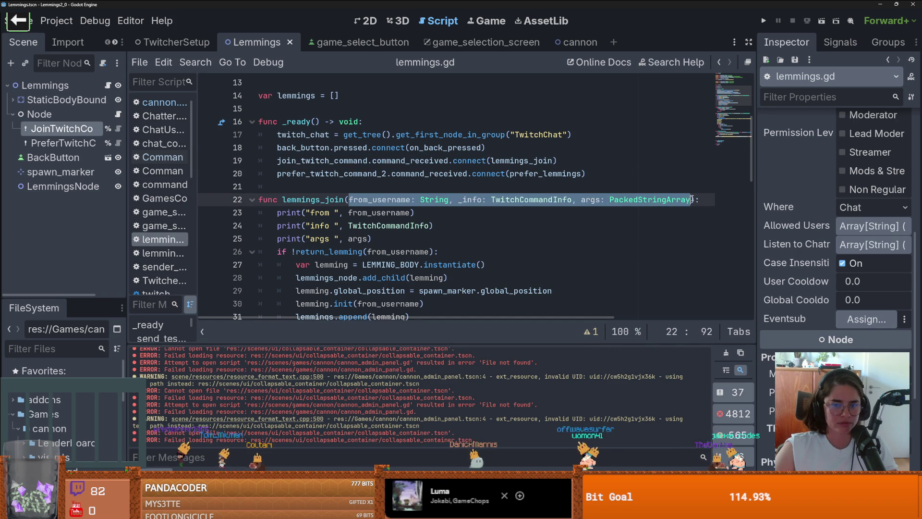
{"action": "mouse_move", "coordinate": [682, 198]}
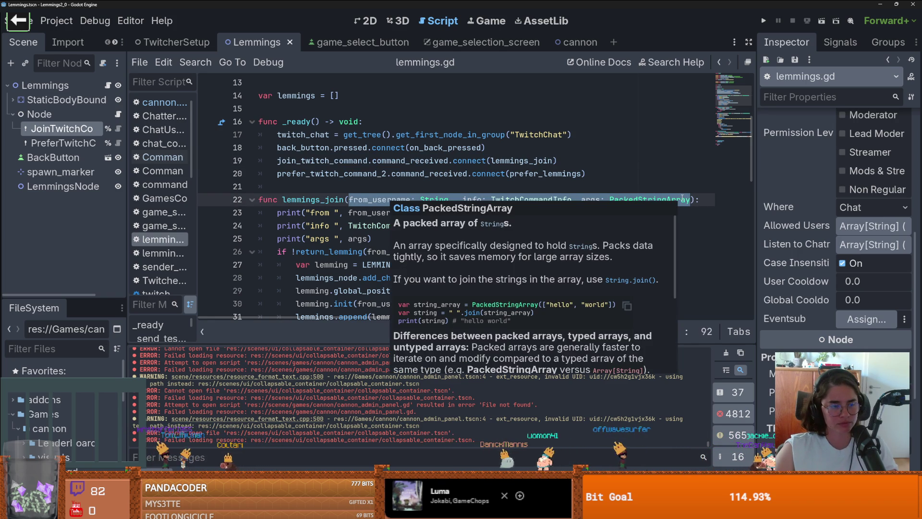